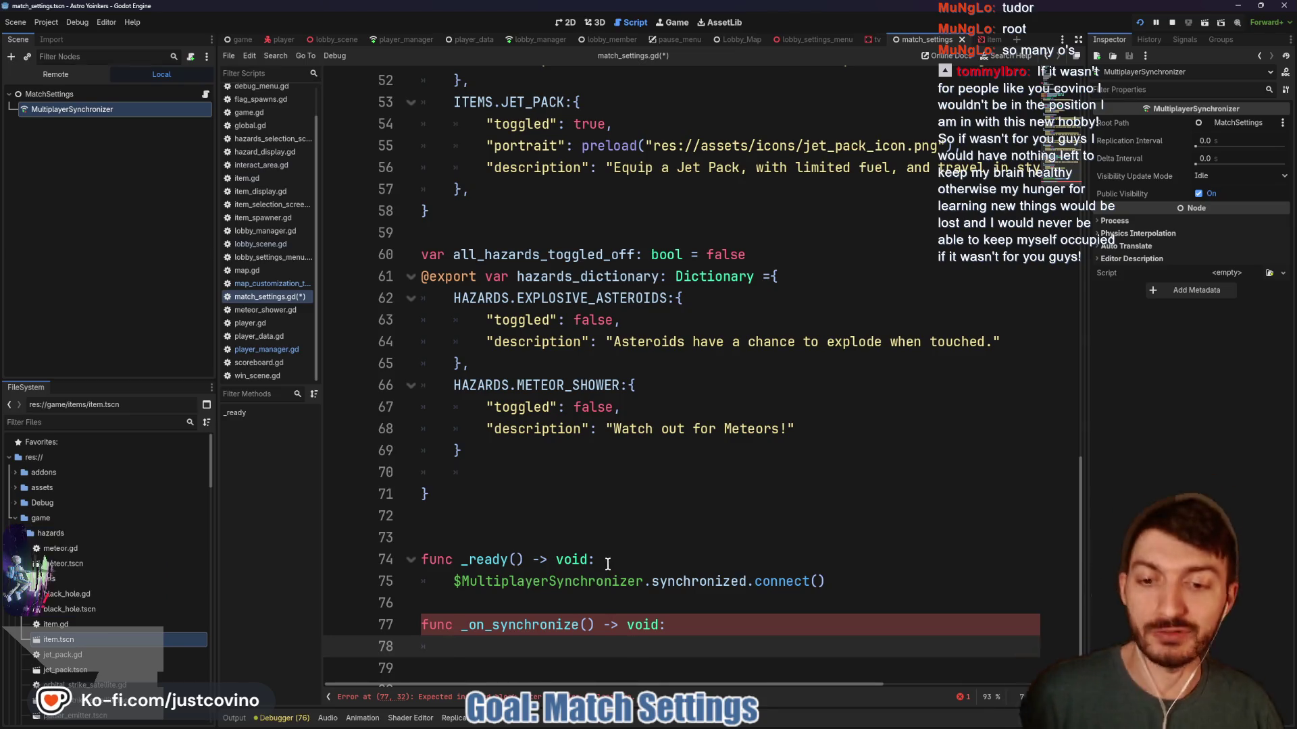
# Start a settings_synchronized.emit() call in the body of _on_synchronize.
pyautogui.click(536, 611)
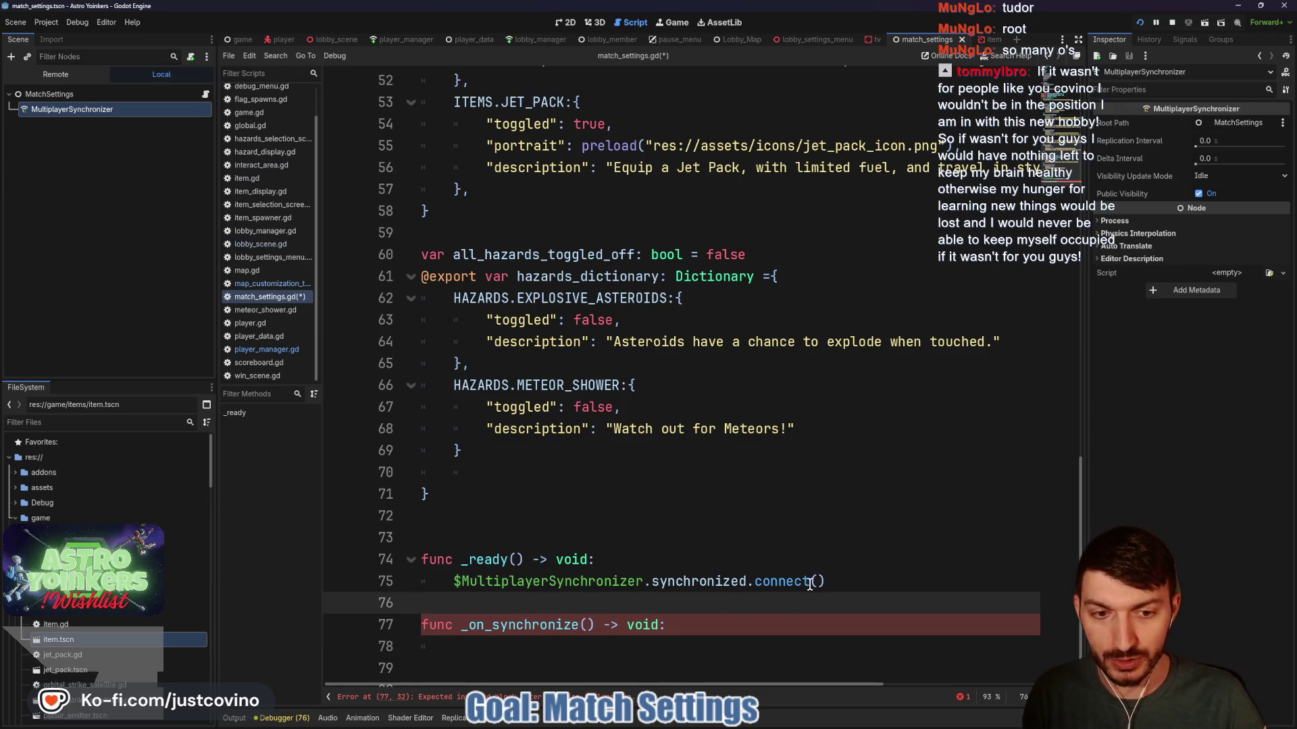
pyautogui.click(540, 642)
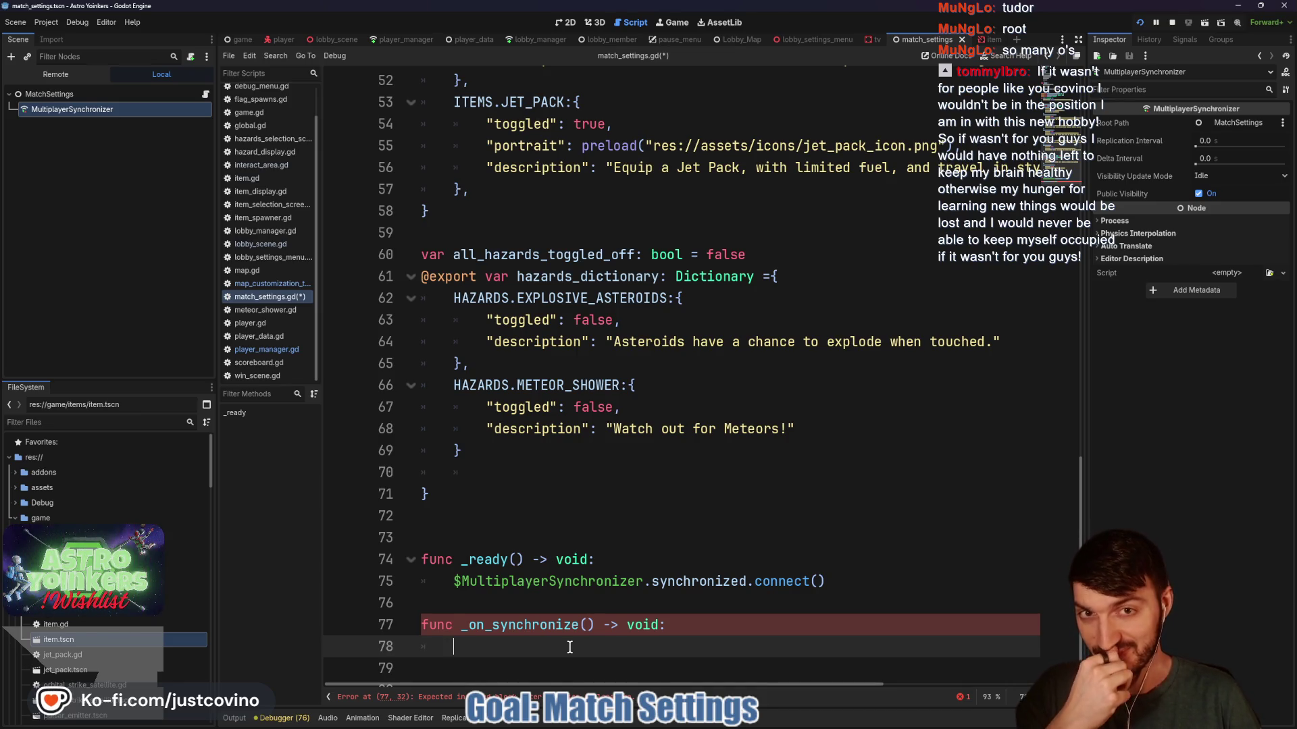
pyautogui.write('Match')
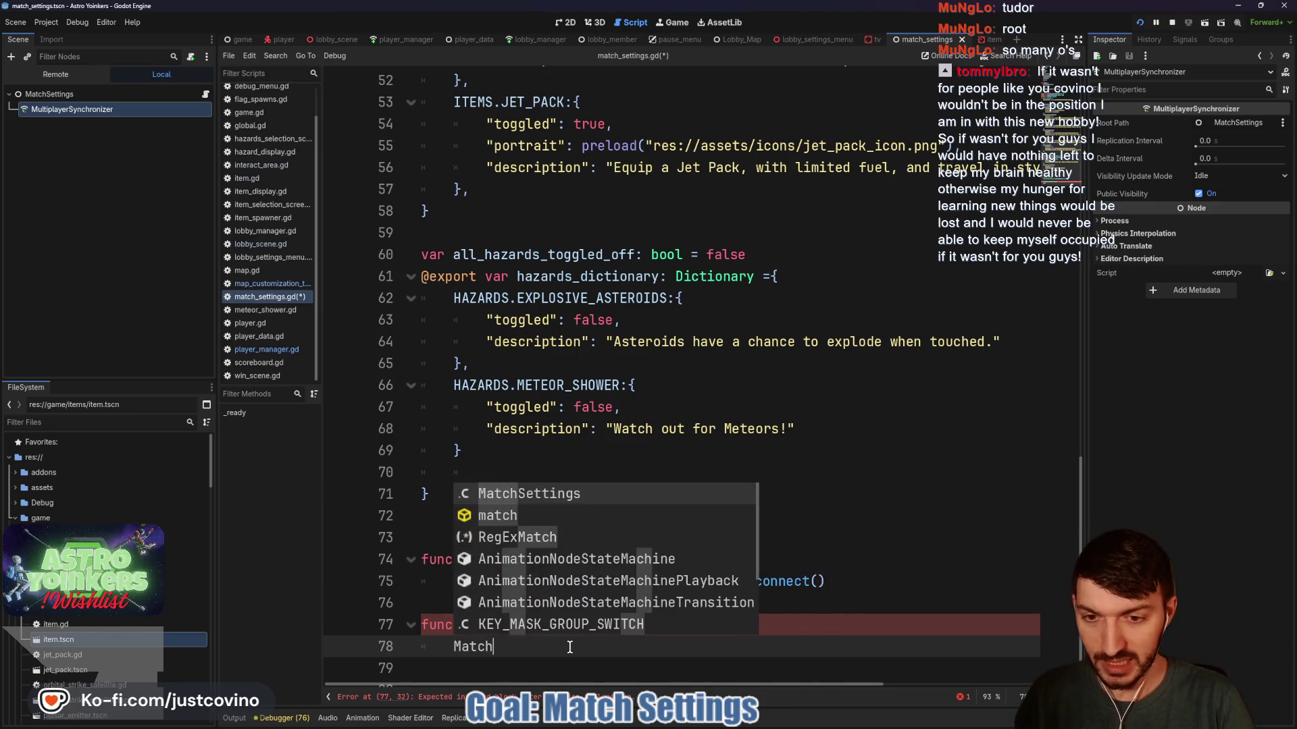
pyautogui.write('Settings.')
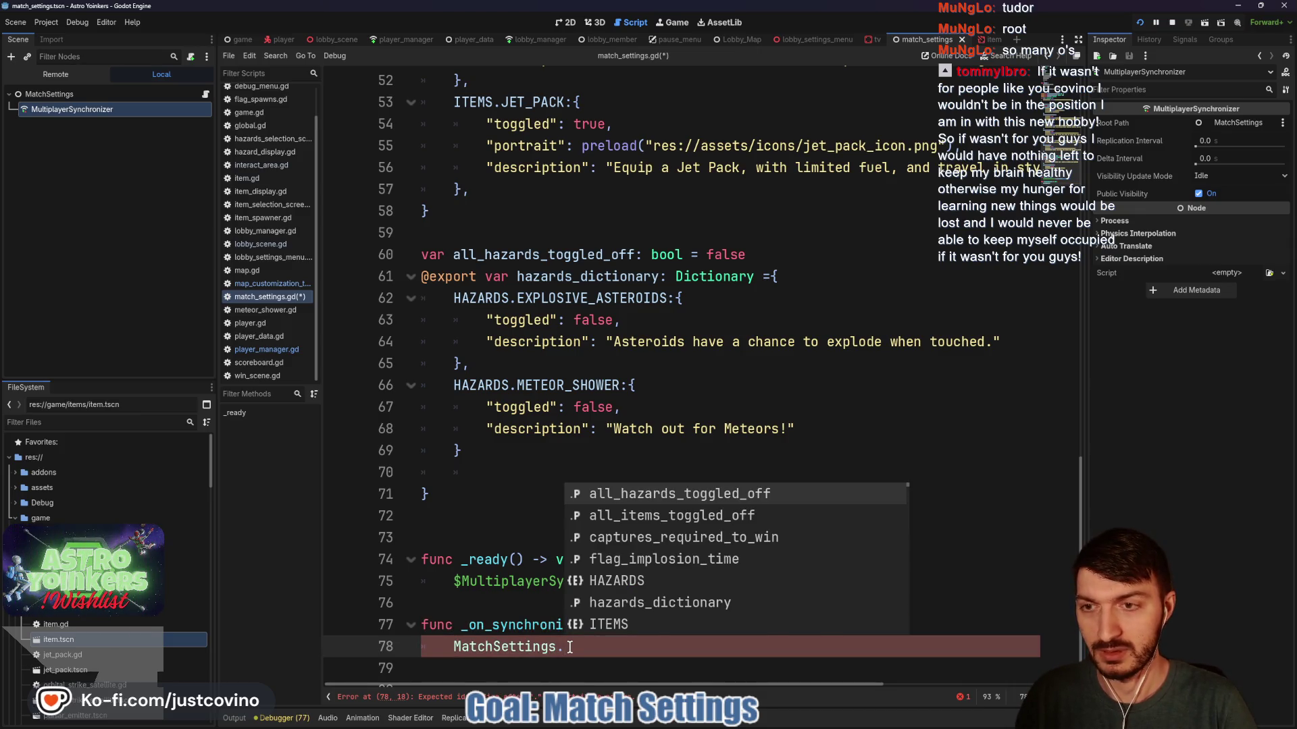
pyautogui.write('se')
pyautogui.press('BackSpace')
pyautogui.press('BackSpace')
pyautogui.press('BackSpace')
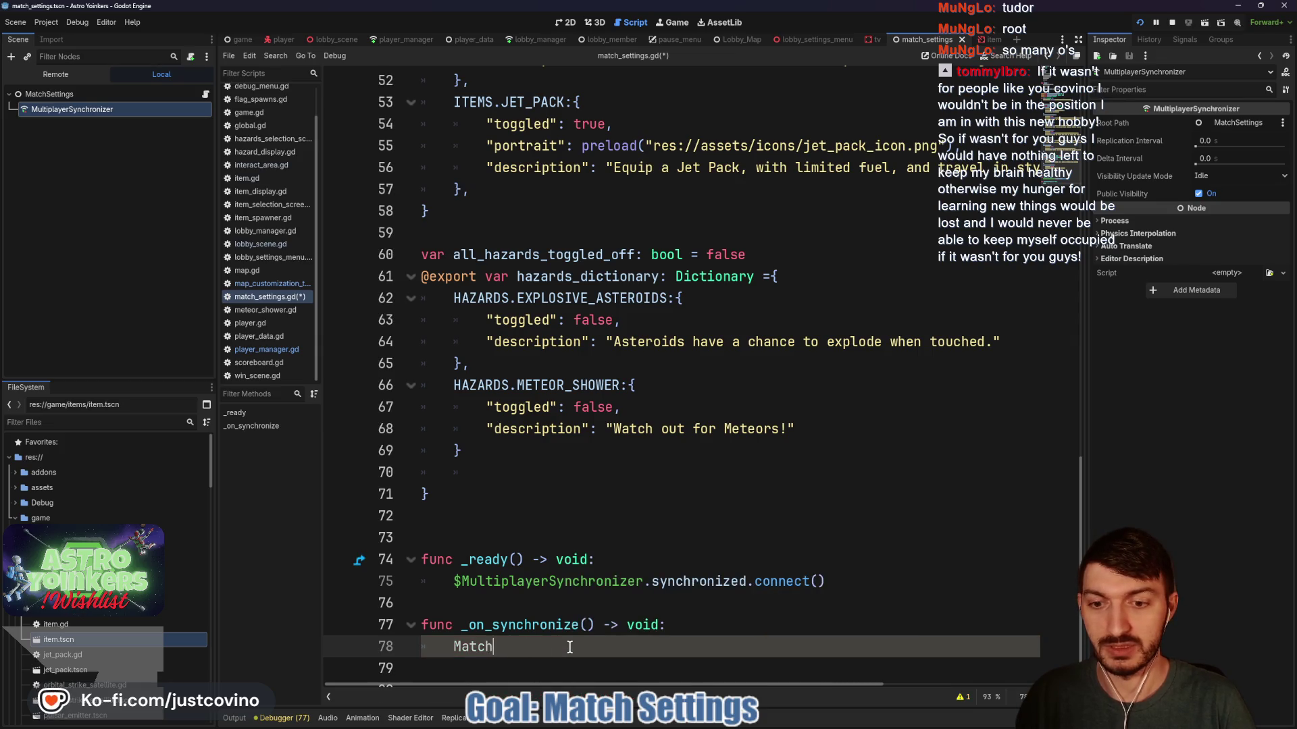
pyautogui.press('BackSpace')
pyautogui.press('BackSpace')
pyautogui.write('settings_sy')
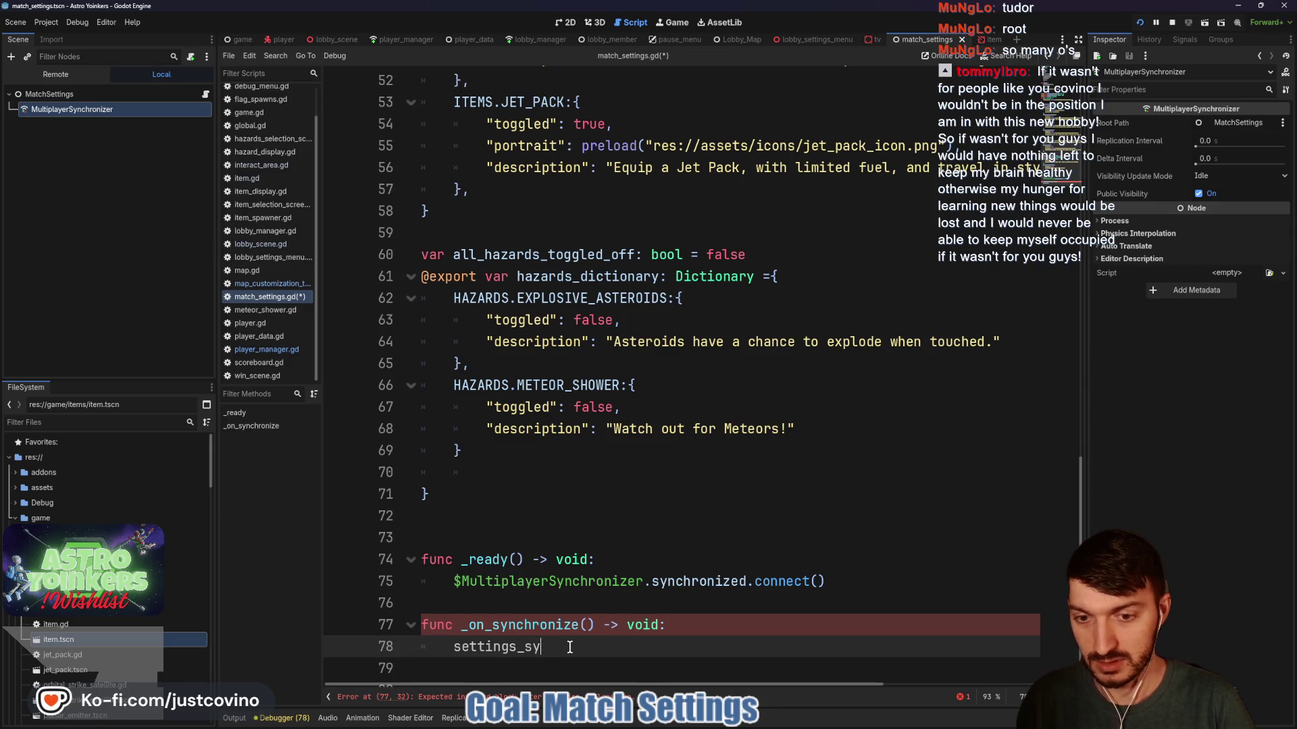
pyautogui.write('nchronized.emit(')
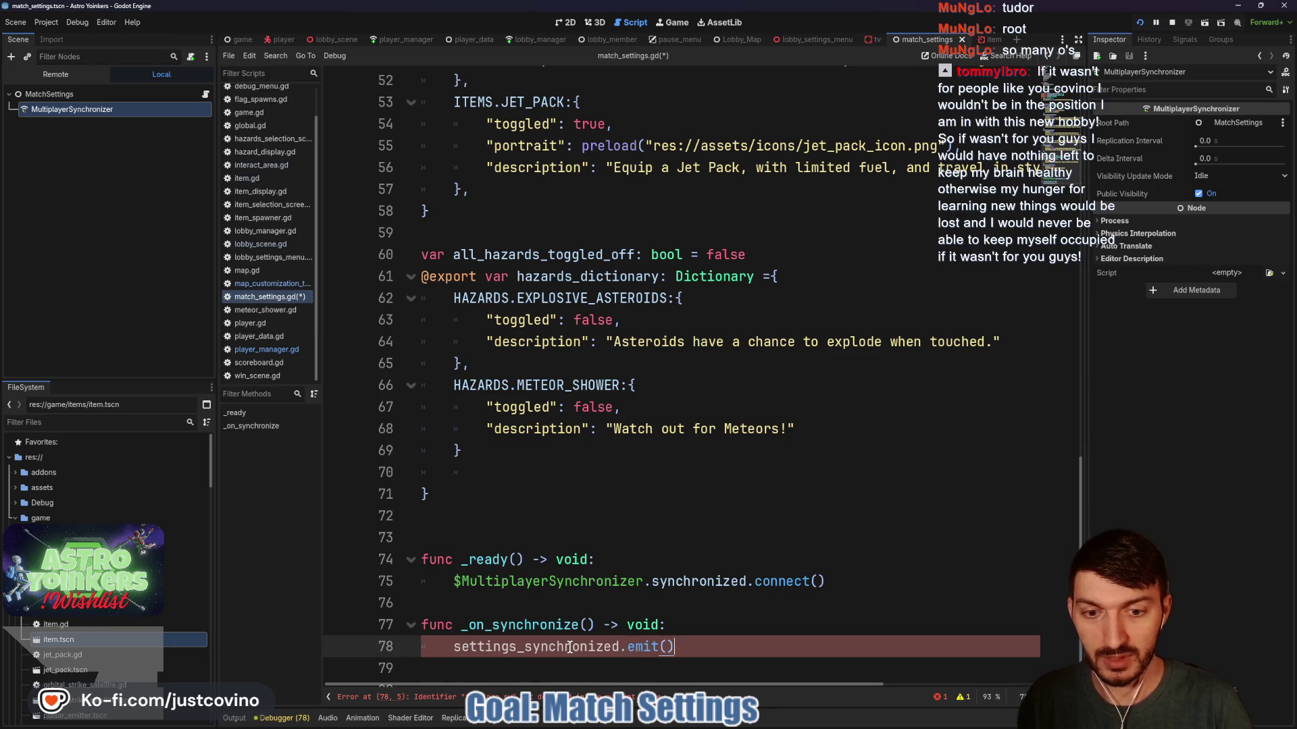
# Declare 'signal settings_synchronized' on a new line above func _ready.
pyautogui.scroll(15, 741, 502)
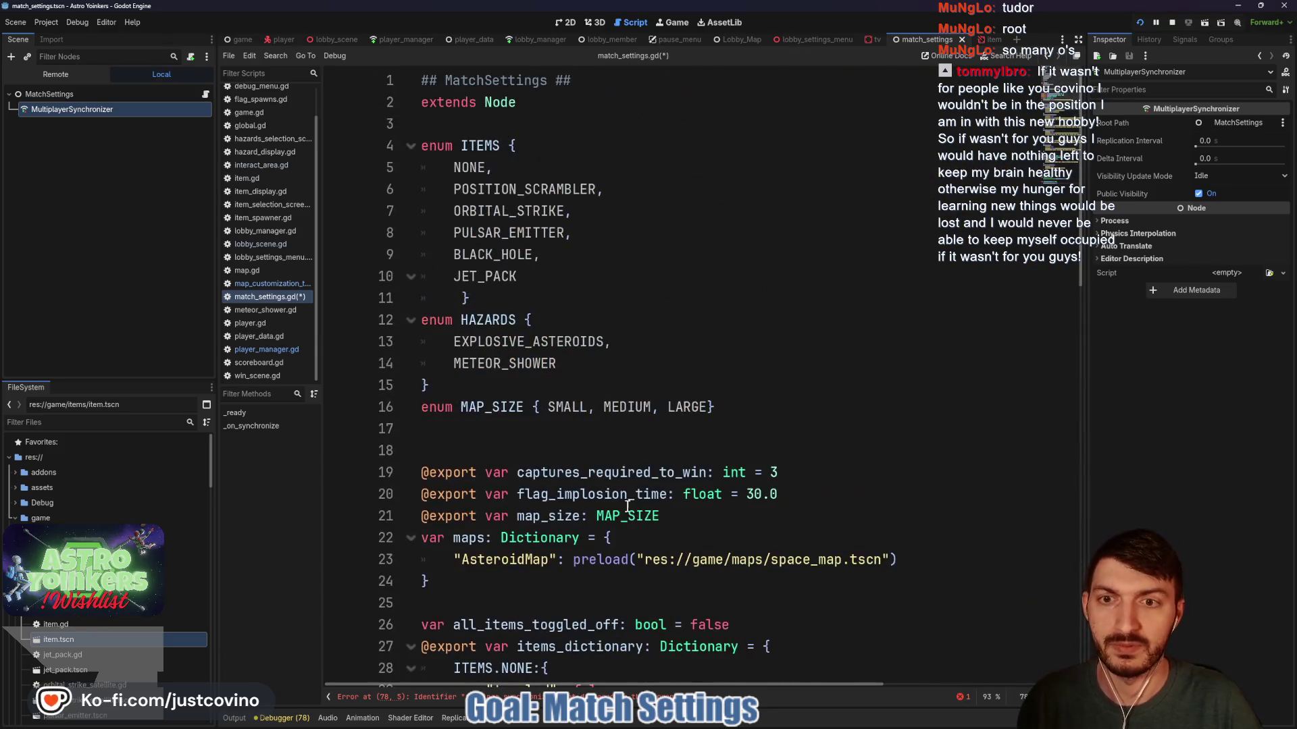
pyautogui.click(470, 124)
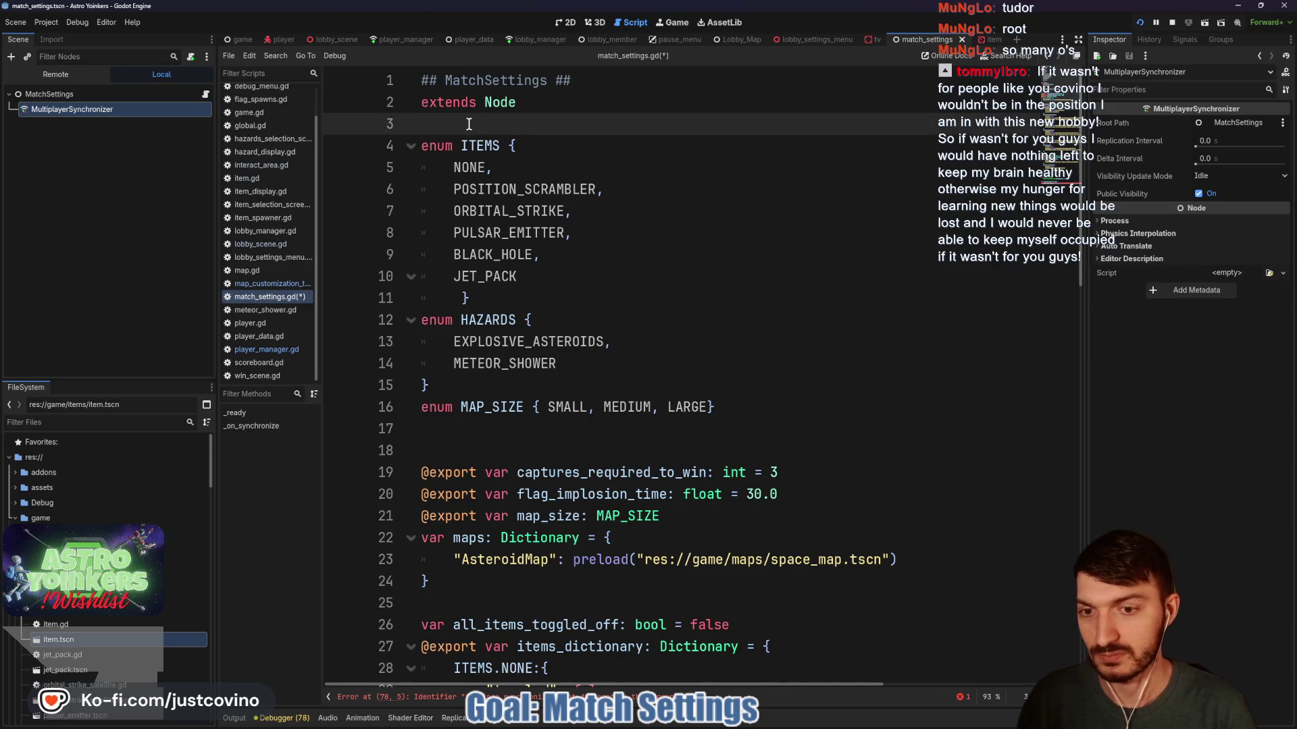
pyautogui.scroll(-15, 536, 320)
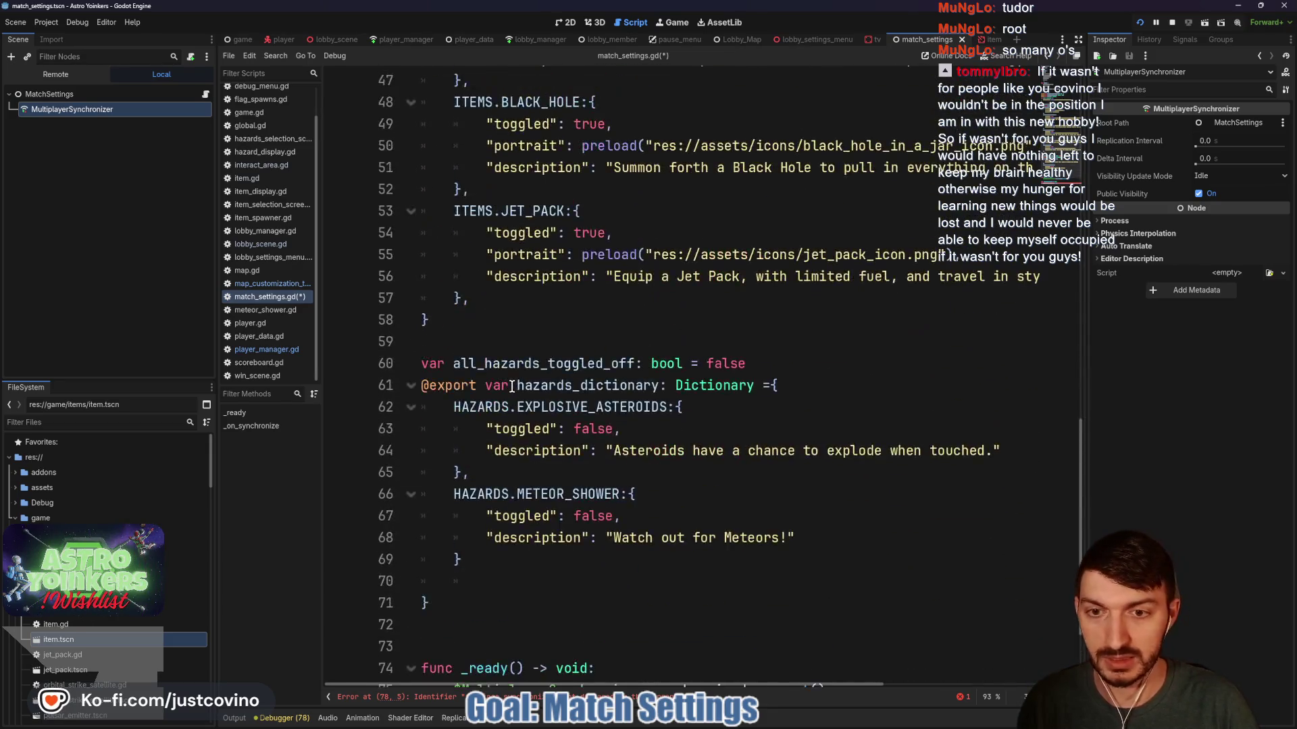
pyautogui.click(460, 511)
pyautogui.press('Return')
pyautogui.press('Return')
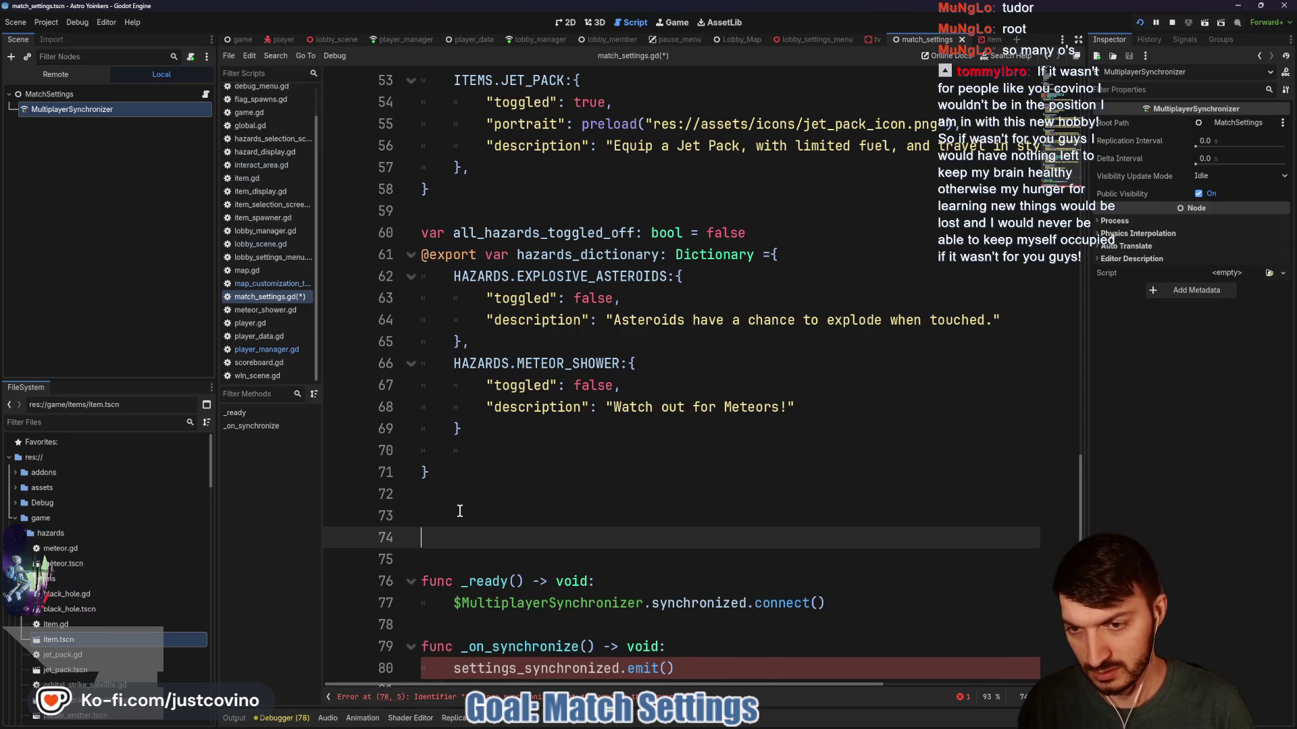
pyautogui.click(460, 511)
pyautogui.write('signal settings_')
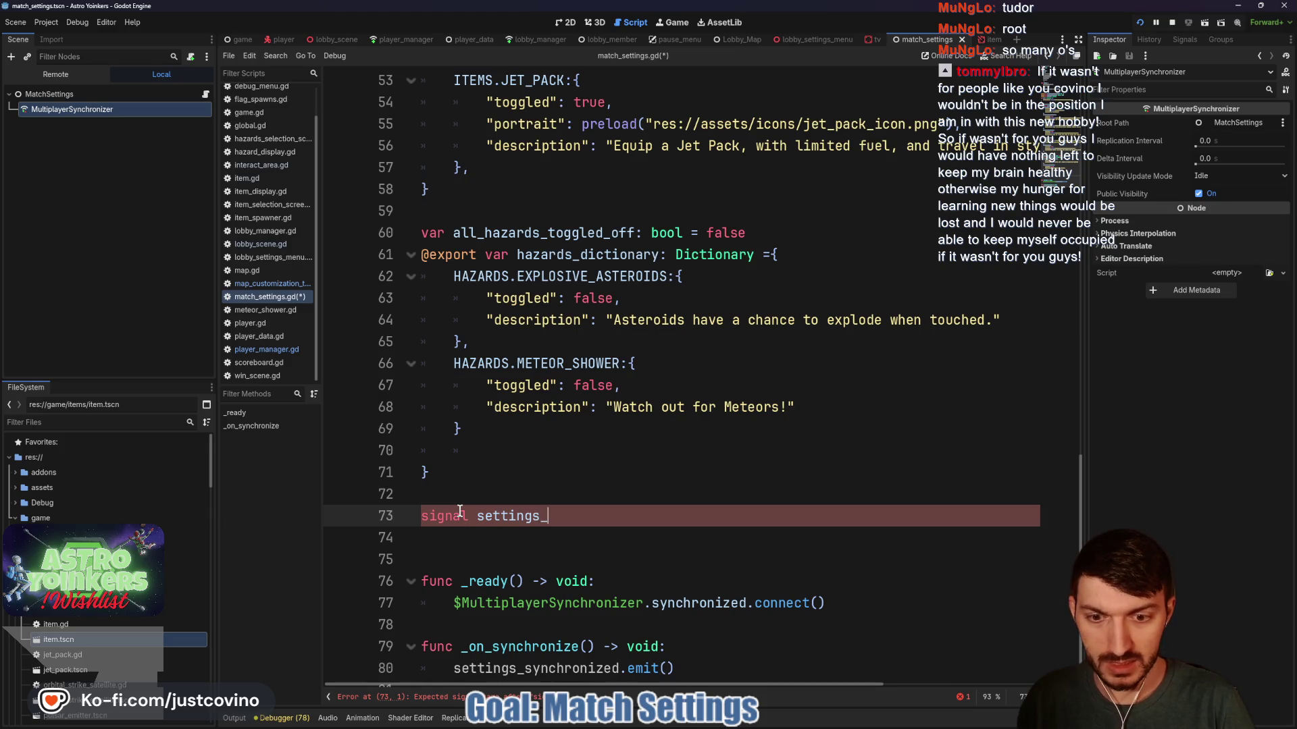
pyautogui.write('synchronized')
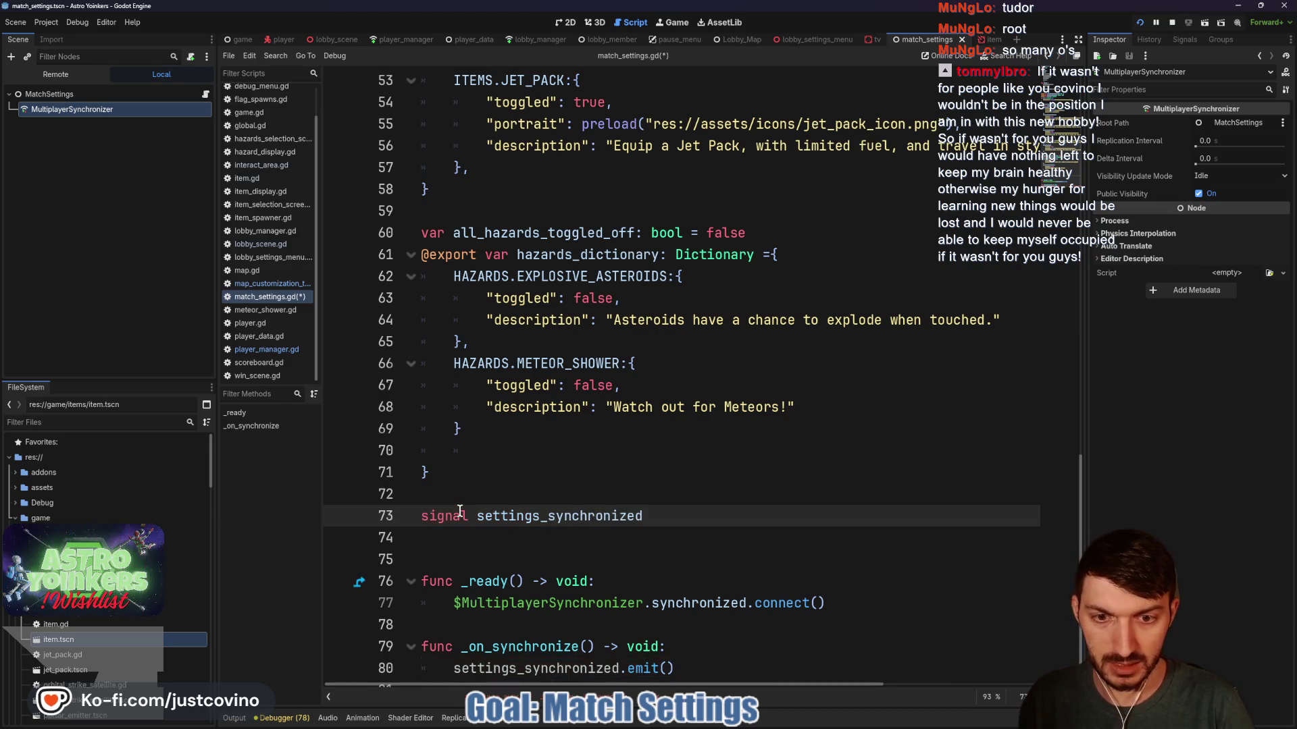
# Pass _on_synchronize to the synchronized signal's connect() call and save the script.
pyautogui.scroll(-1, 581, 520)
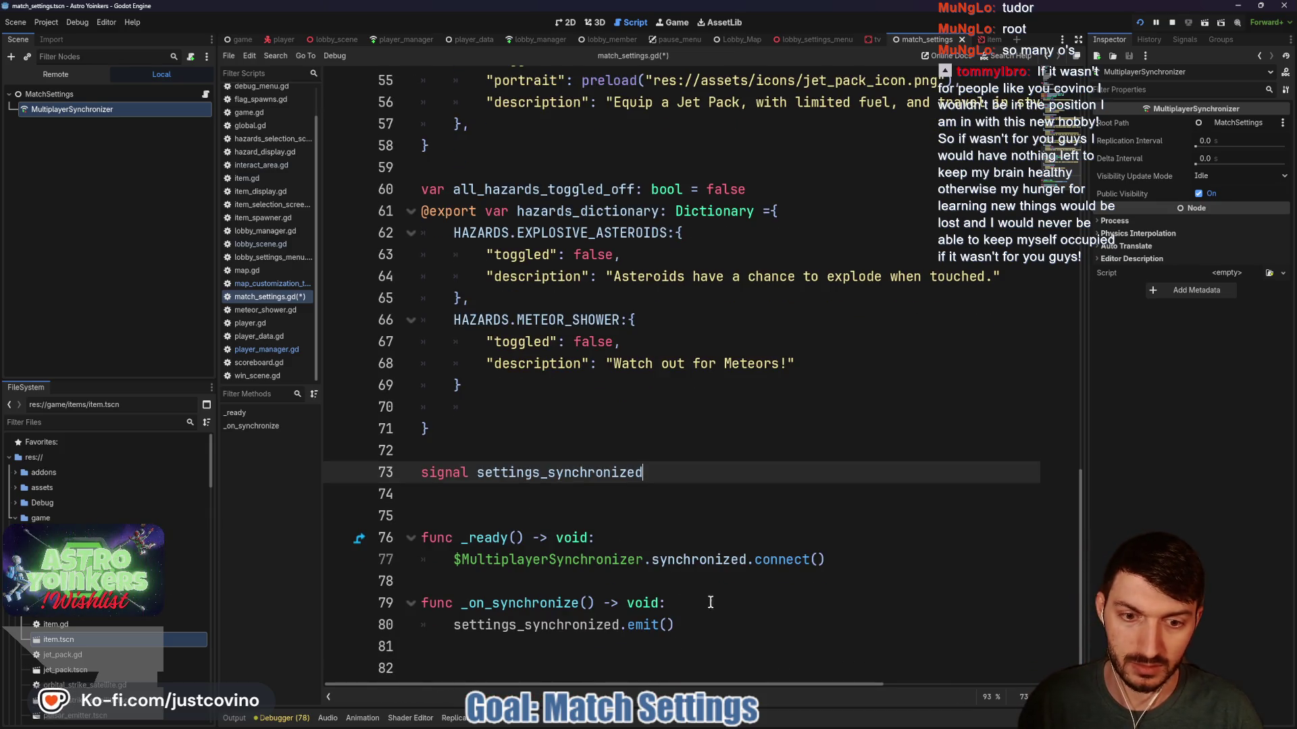
pyautogui.click(817, 559)
pyautogui.write('_on')
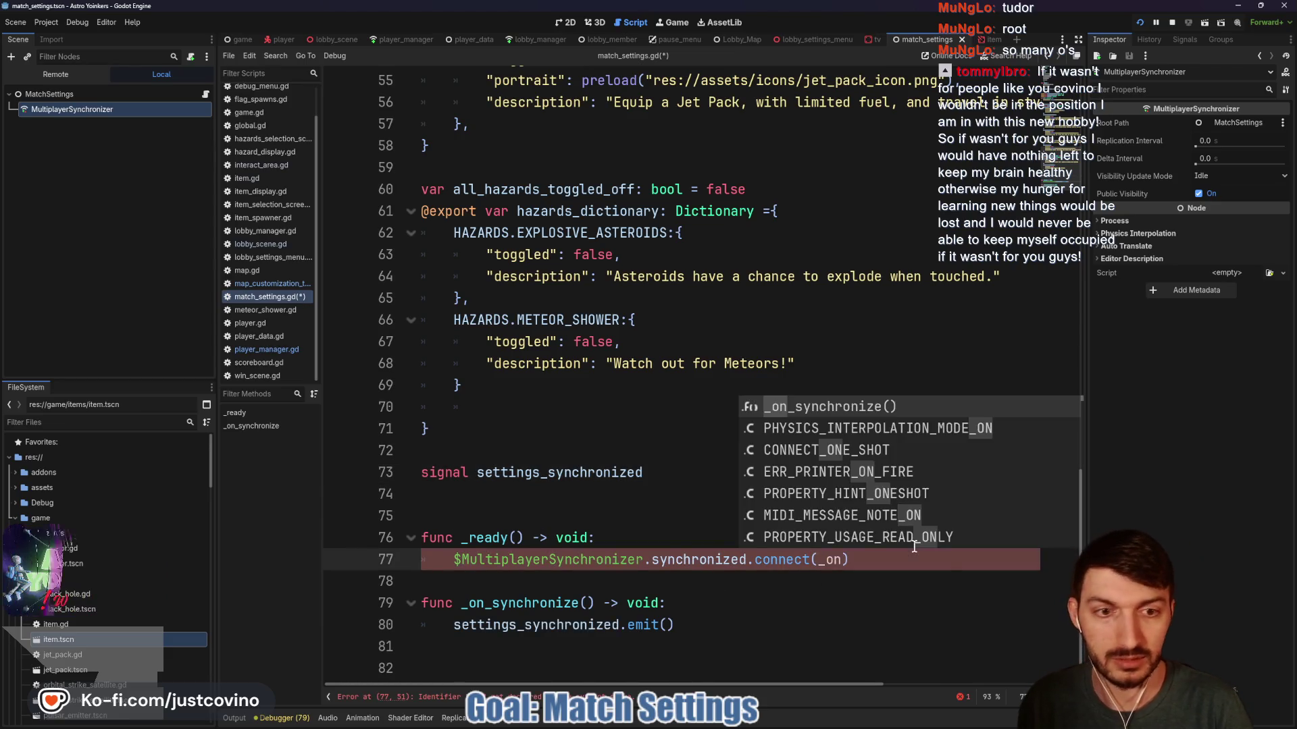
pyautogui.press('Return')
pyautogui.press('BackSpace')
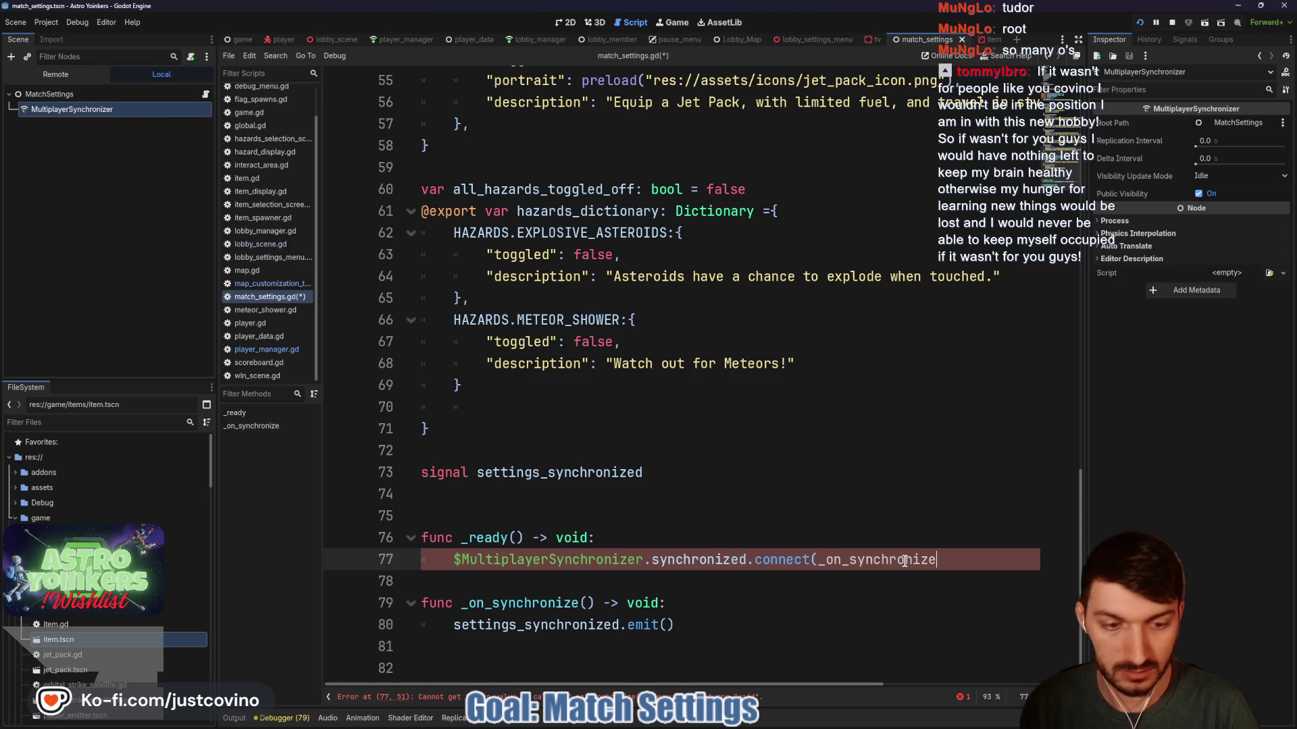
pyautogui.write(')')
pyautogui.click(799, 588)
pyautogui.hotkey('ctrl', 's')
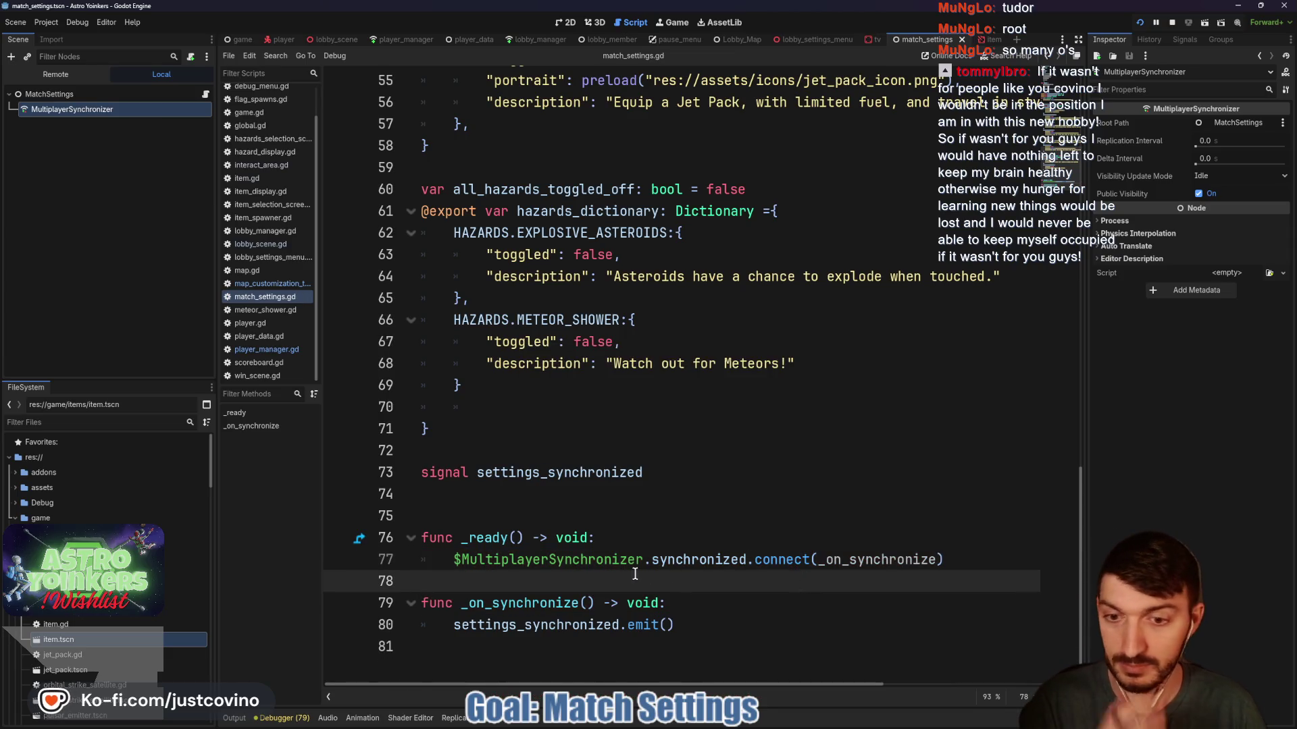
# Make the MultiplayerSynchronizer node accessible by unique name.
pyautogui.rightClick(149, 112)
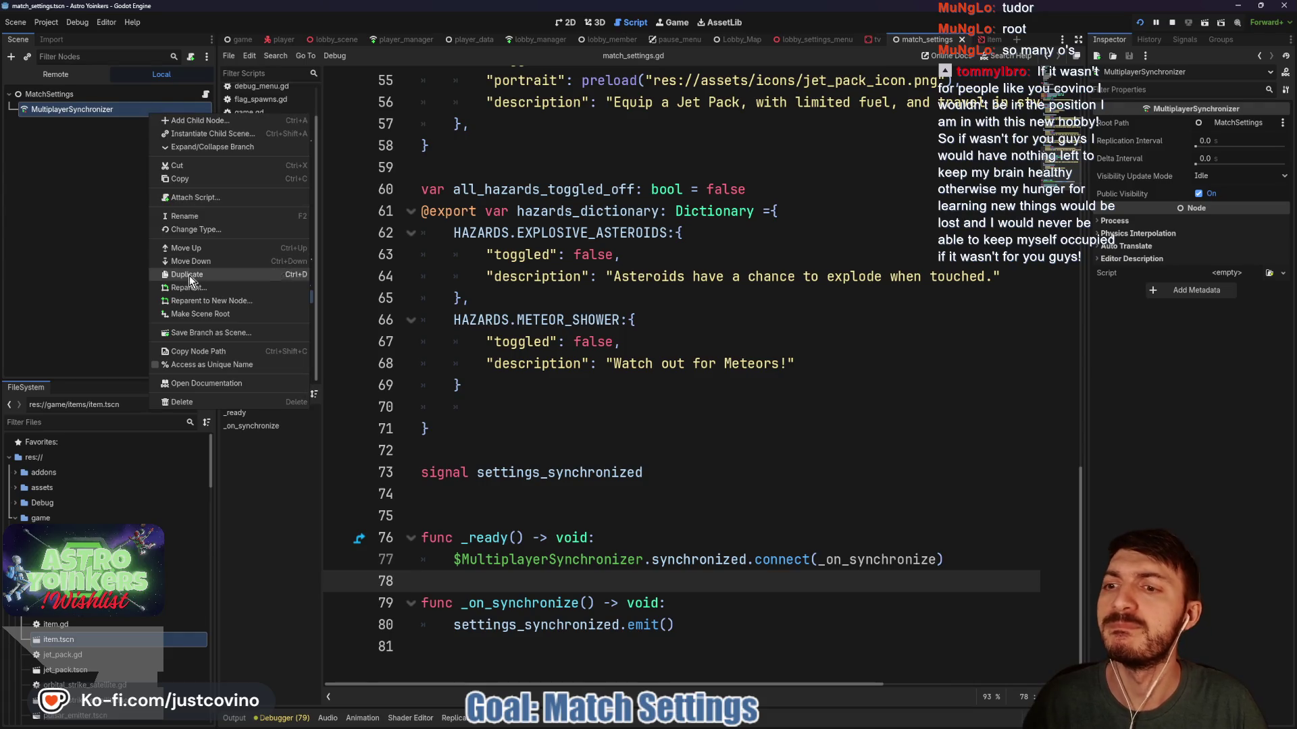
pyautogui.click(183, 364)
pyautogui.scroll(15, 579, 289)
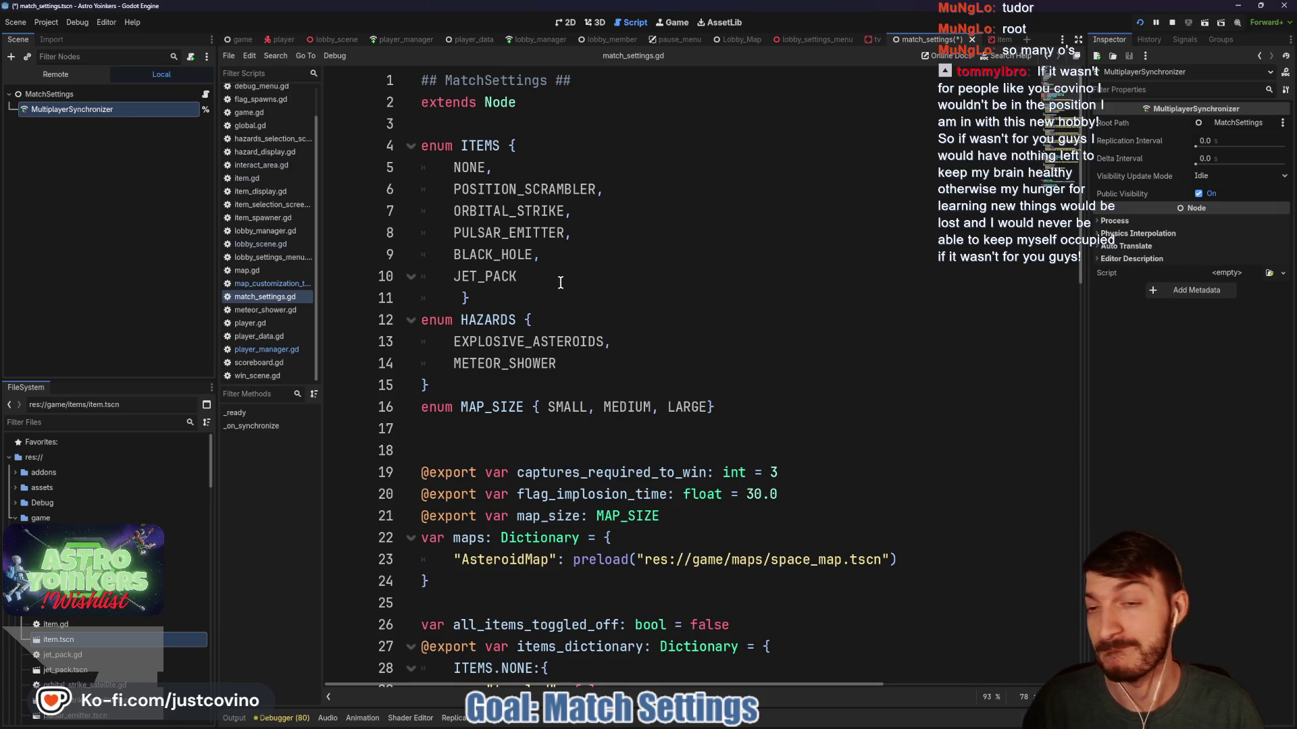
pyautogui.scroll(-15, 512, 170)
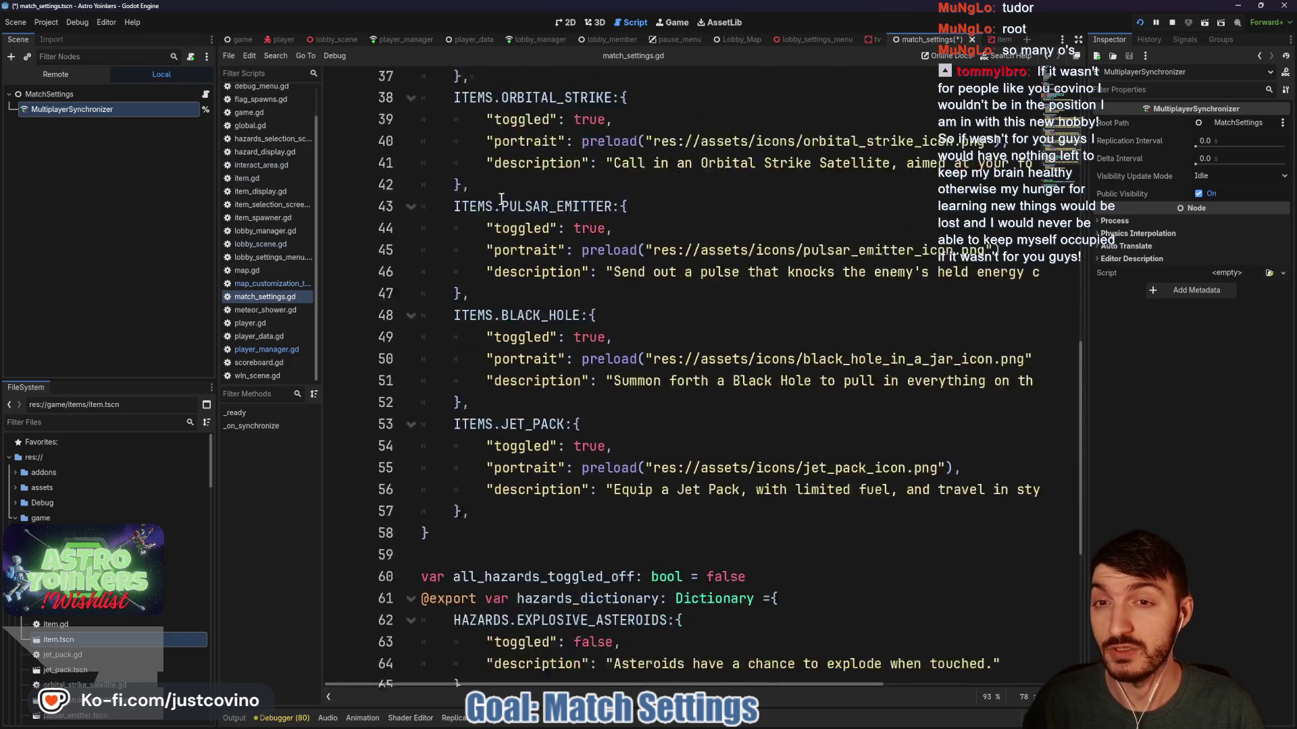
pyautogui.scroll(-1, 500, 201)
# Add blank lines after the hazards dictionary, above the signal declaration.
pyautogui.click(447, 466)
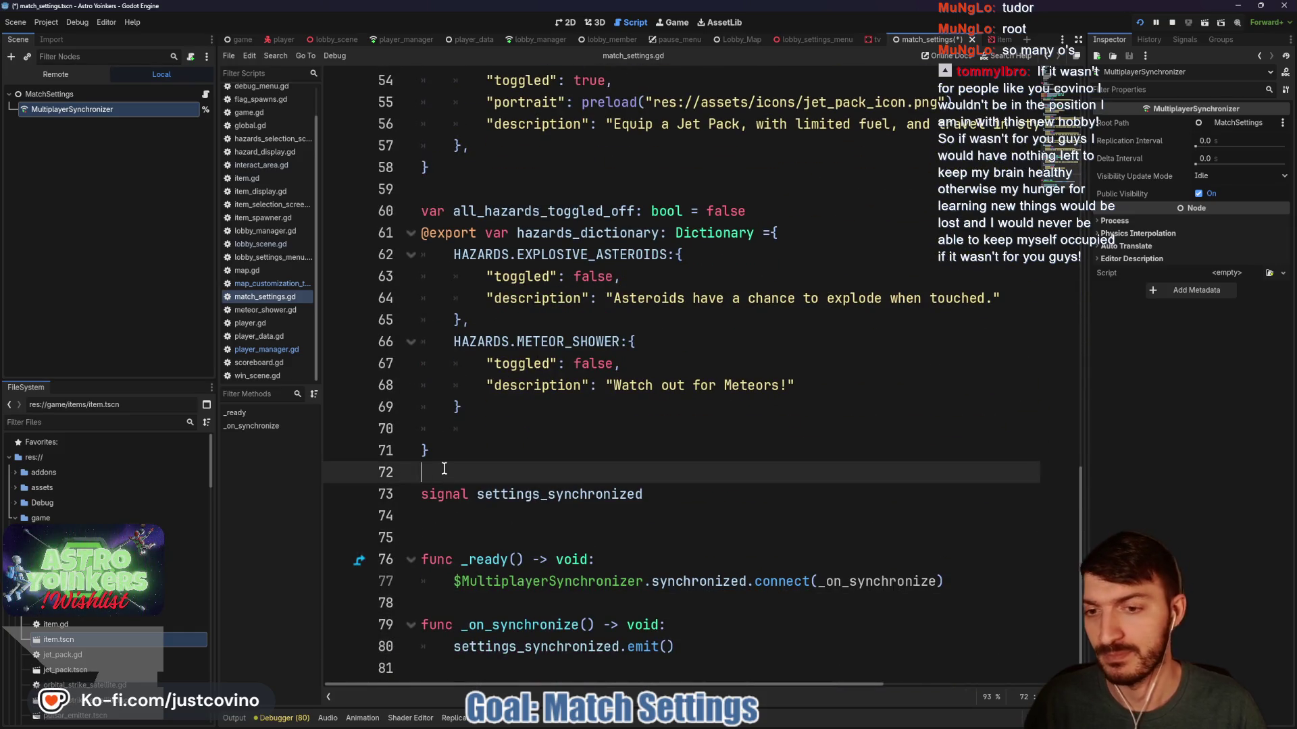
pyautogui.press('Return')
pyautogui.press('Return')
pyautogui.press('Return')
pyautogui.click(433, 494)
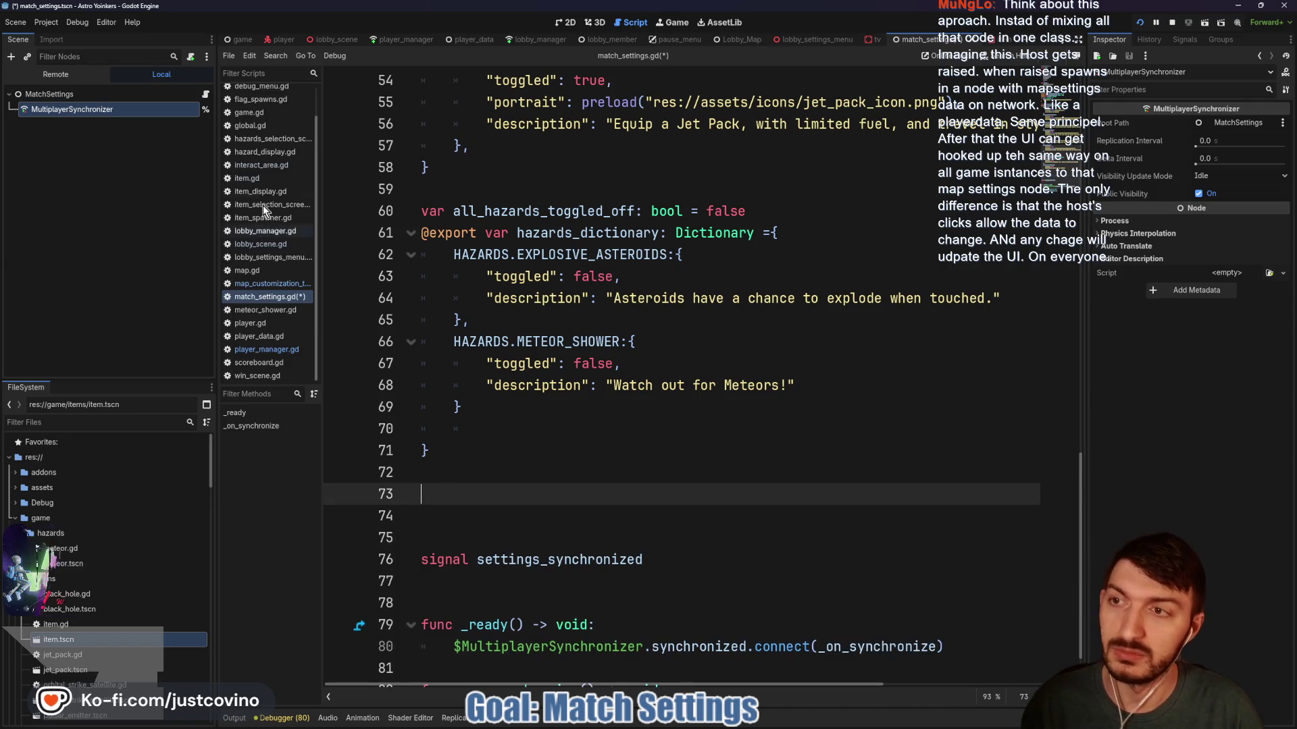
# Rename the synchronizer node to SettingsSynchronizer and save the script.
pyautogui.doubleClick(86, 111)
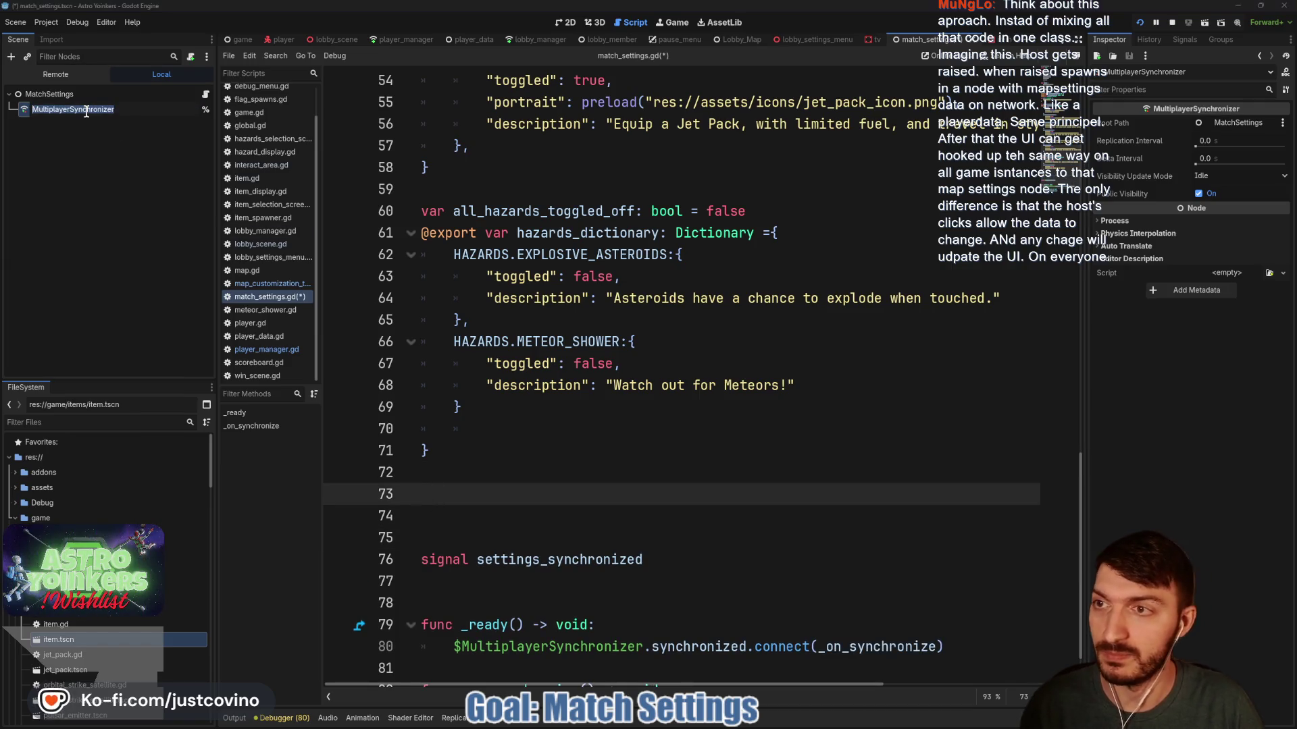
pyautogui.write('SettingsS')
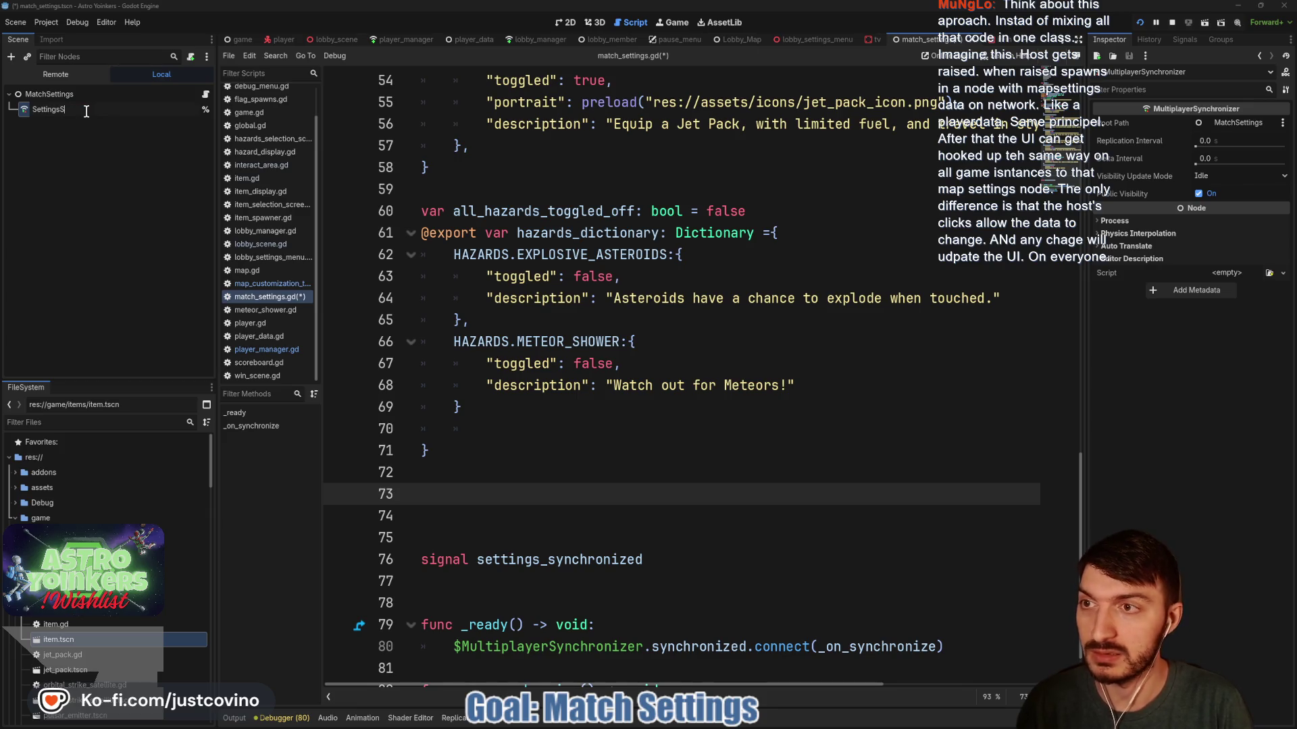
pyautogui.write('ynchronizer')
pyautogui.press('Return')
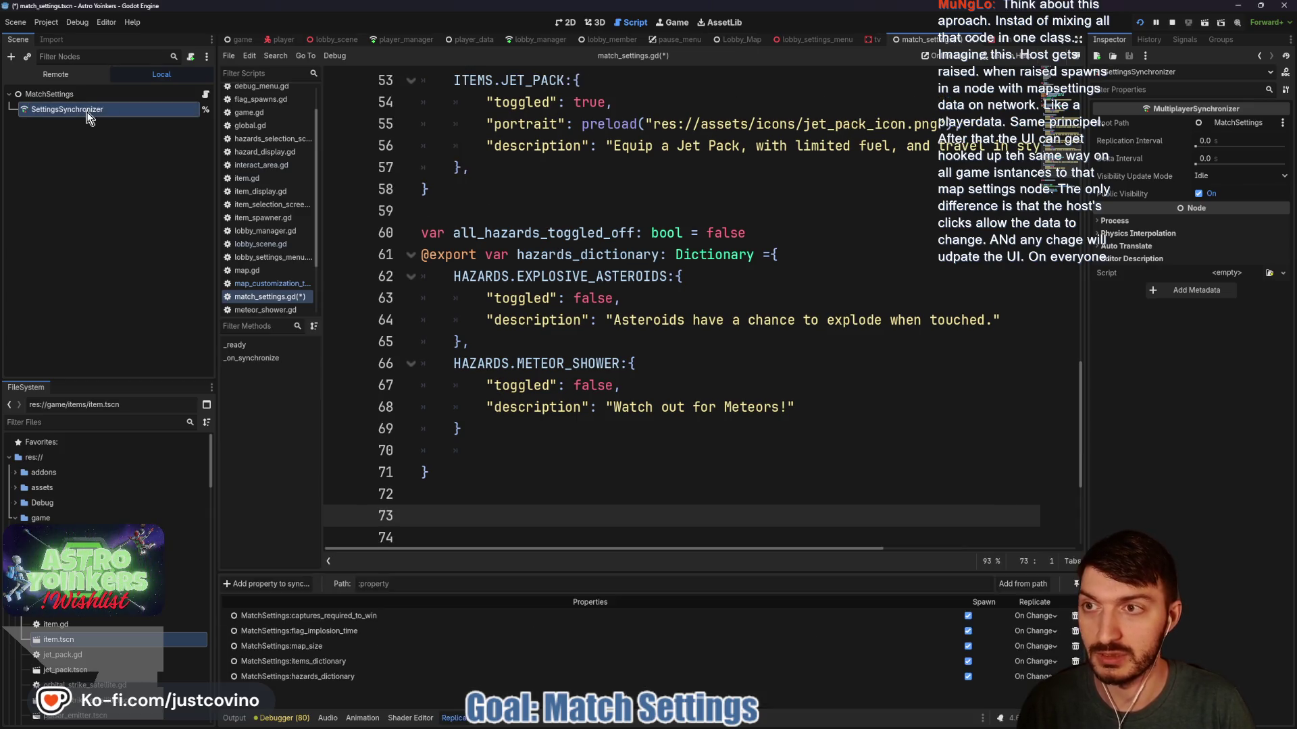
pyautogui.hotkey('ctrl', 's')
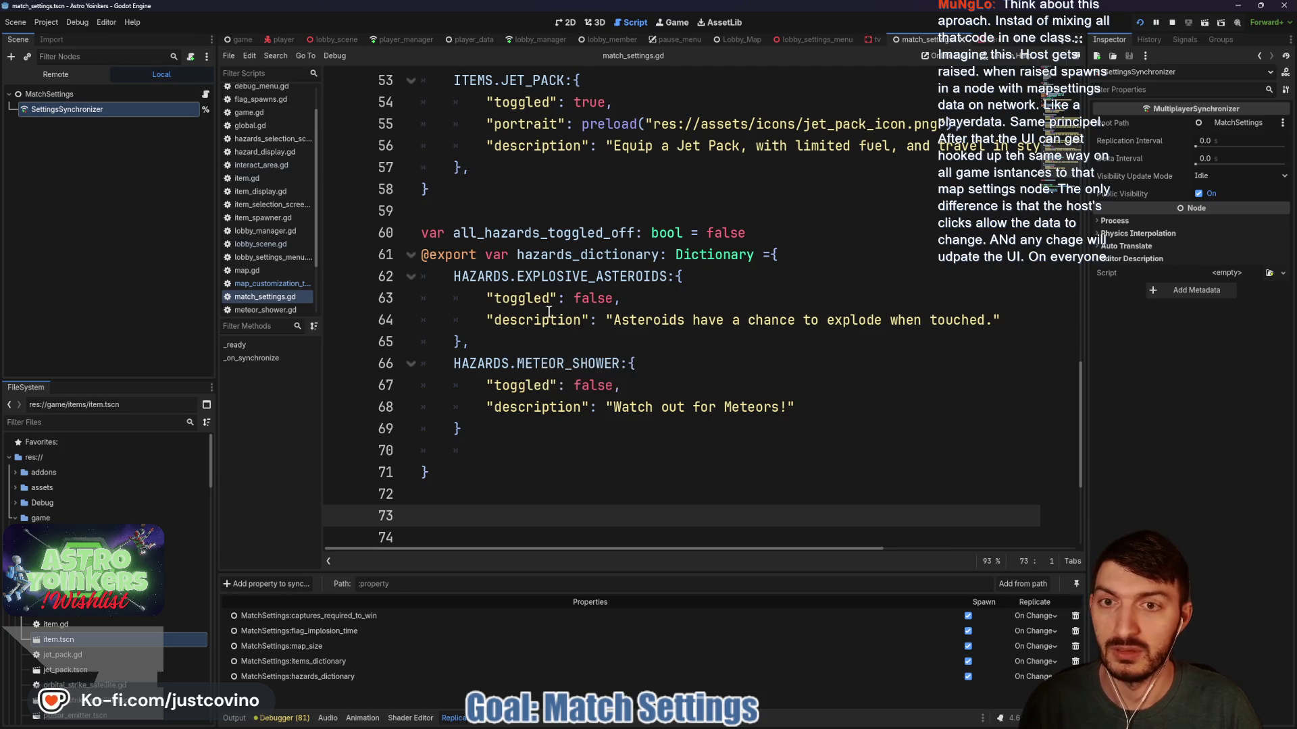
pyautogui.scroll(-3, 536, 326)
pyautogui.moveTo(81, 108)
pyautogui.mouseDown()
pyautogui.moveTo(189, 156)
pyautogui.moveTo(439, 308)
pyautogui.mouseUp()
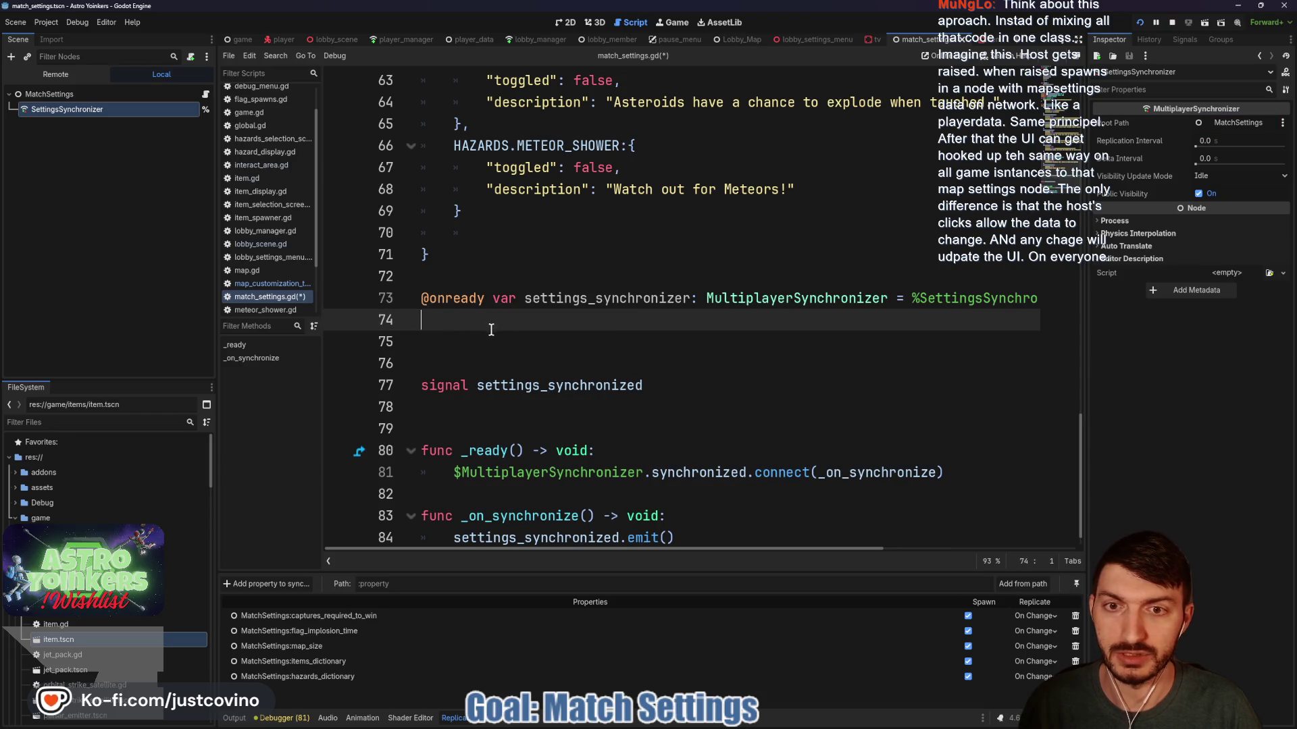
pyautogui.click(452, 283)
pyautogui.write('\\')
pyautogui.press('BackSpace')
pyautogui.press('Return')
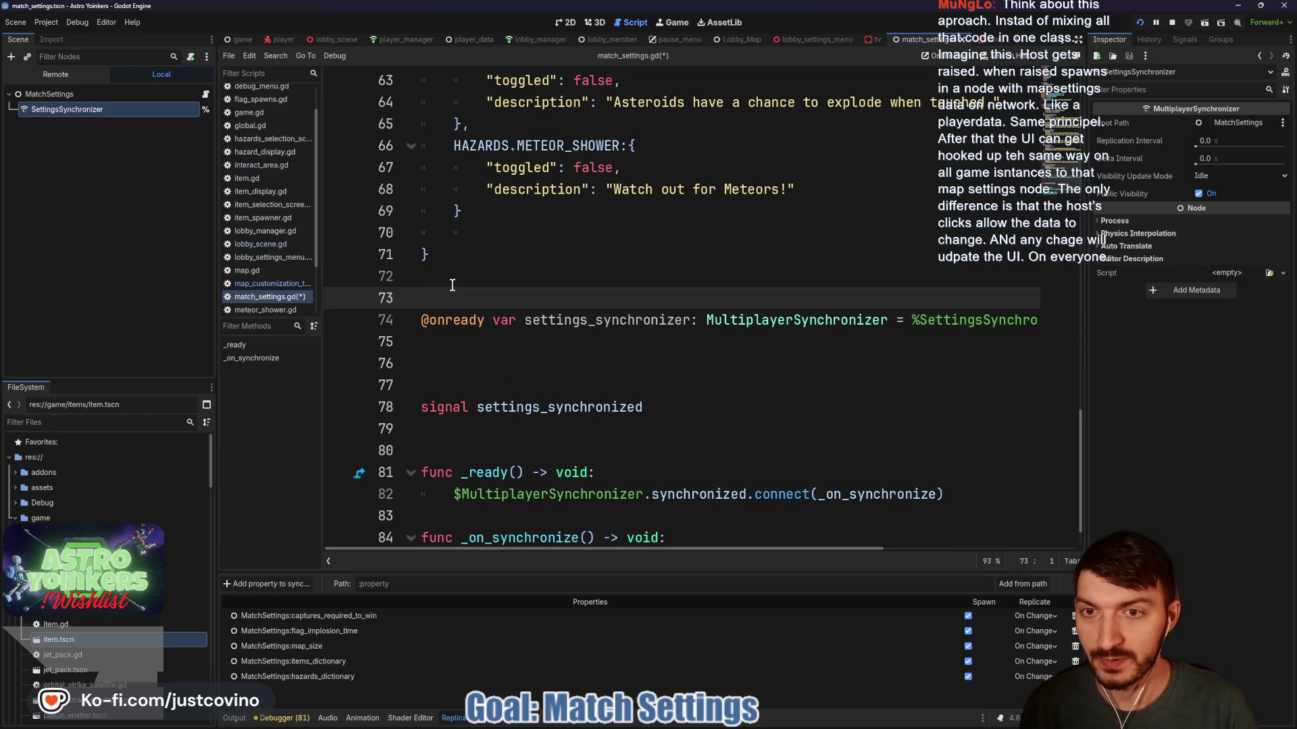
pyautogui.click(470, 360)
pyautogui.press('BackSpace')
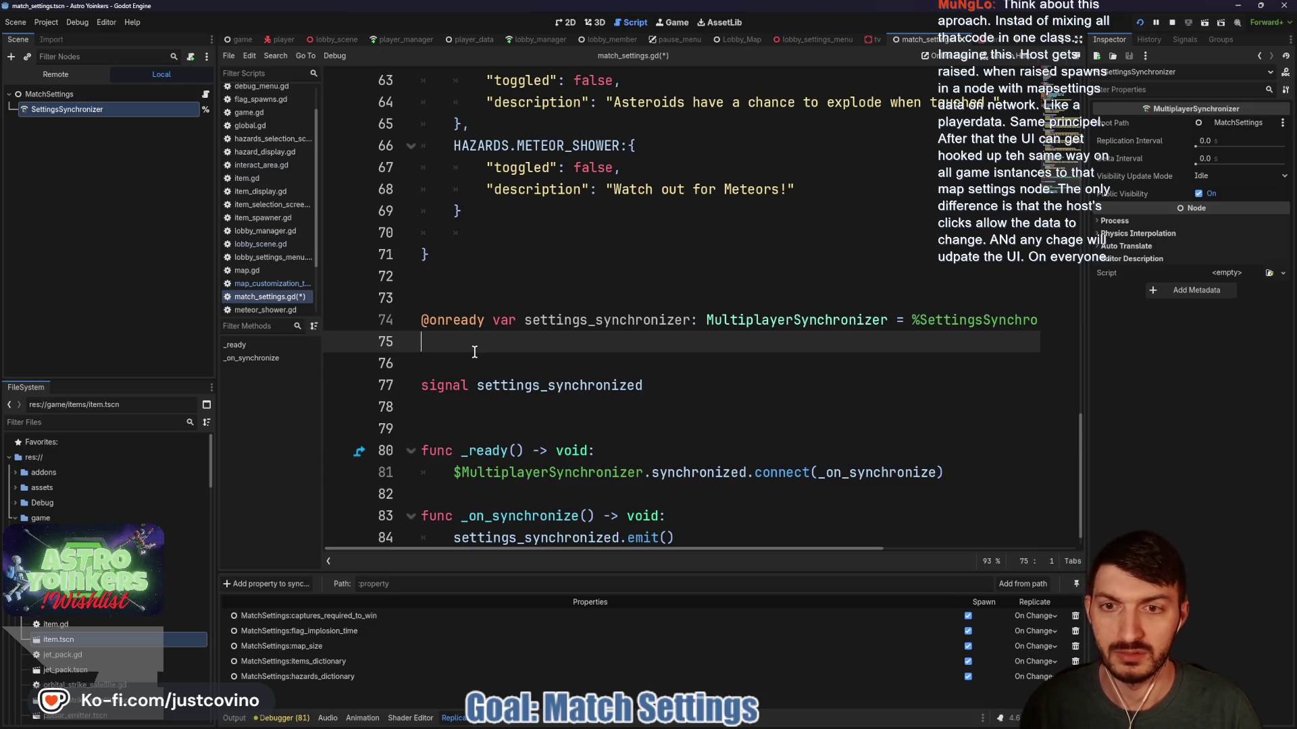
# Replace $MultiplayerSynchronizer on line 81 with settings_synchronizer, add blank lines after _ready, and save.
pyautogui.scroll(-1, 515, 419)
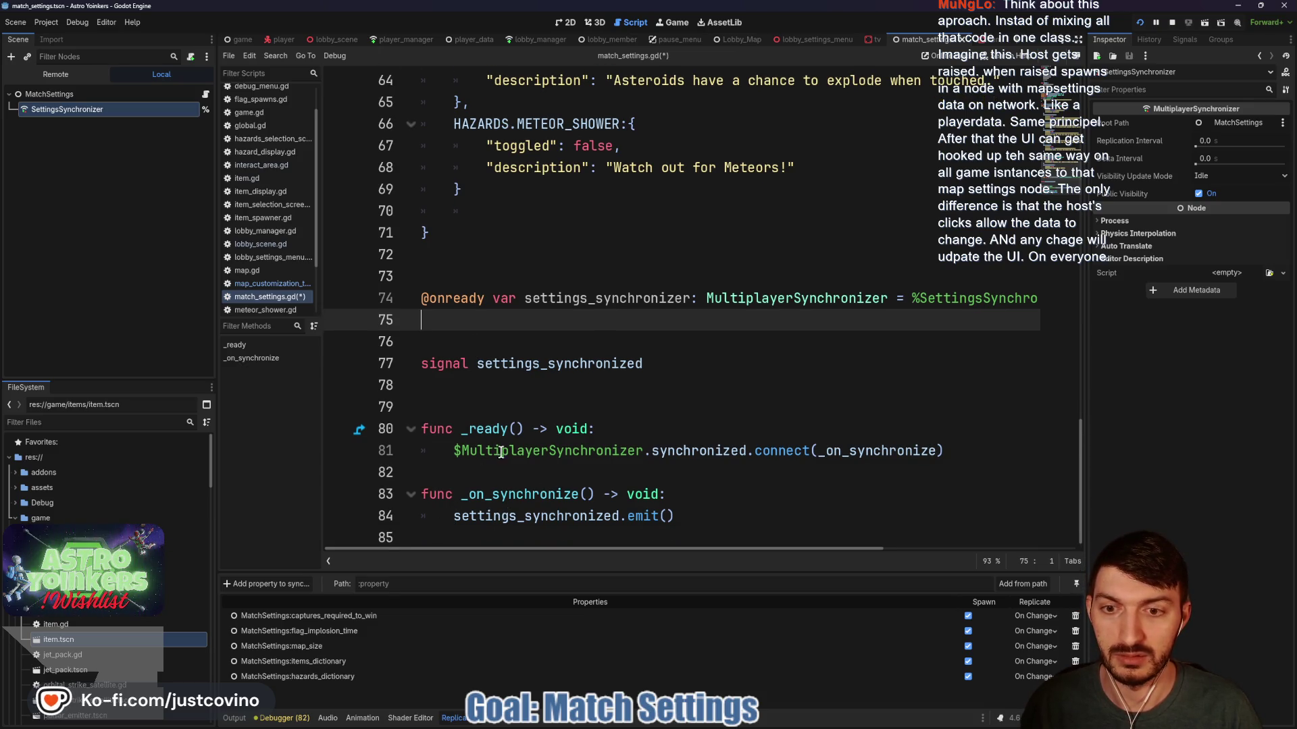
pyautogui.moveTo(643, 451); pyautogui.dragTo(453, 451)
pyautogui.write('sett')
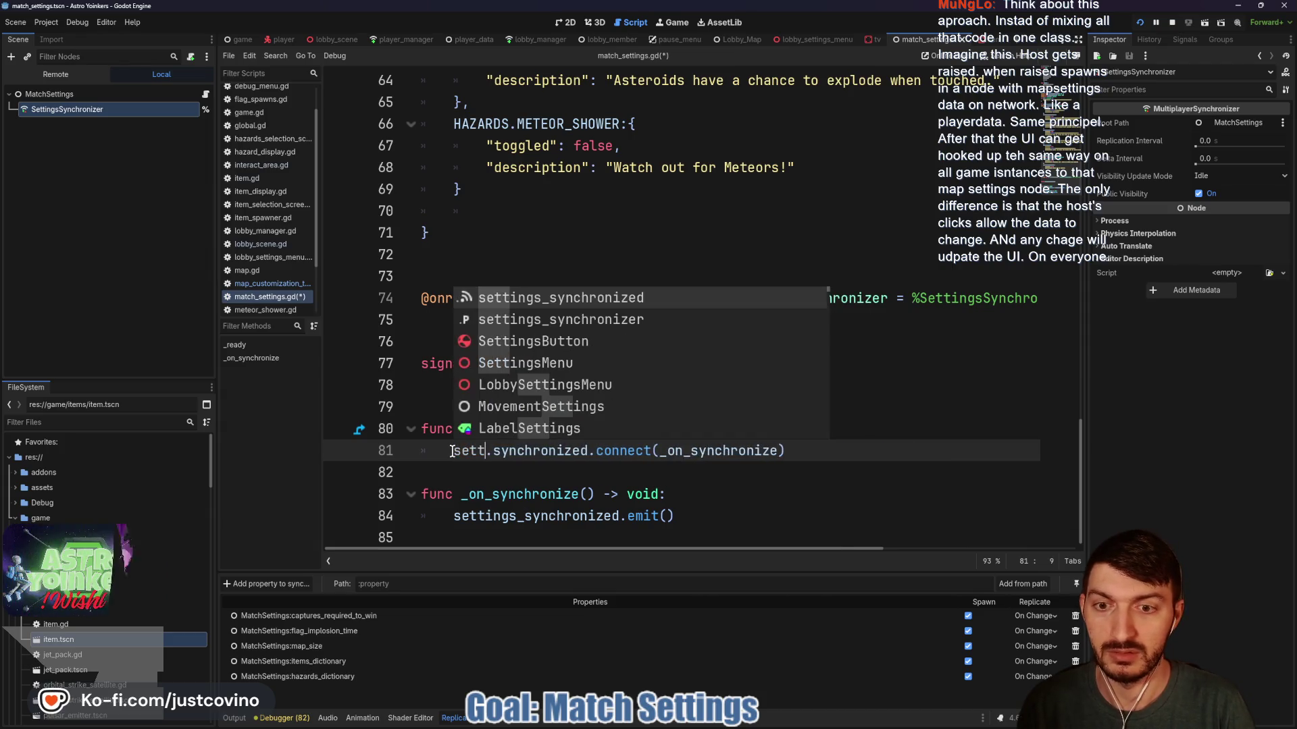
pyautogui.press('Return')
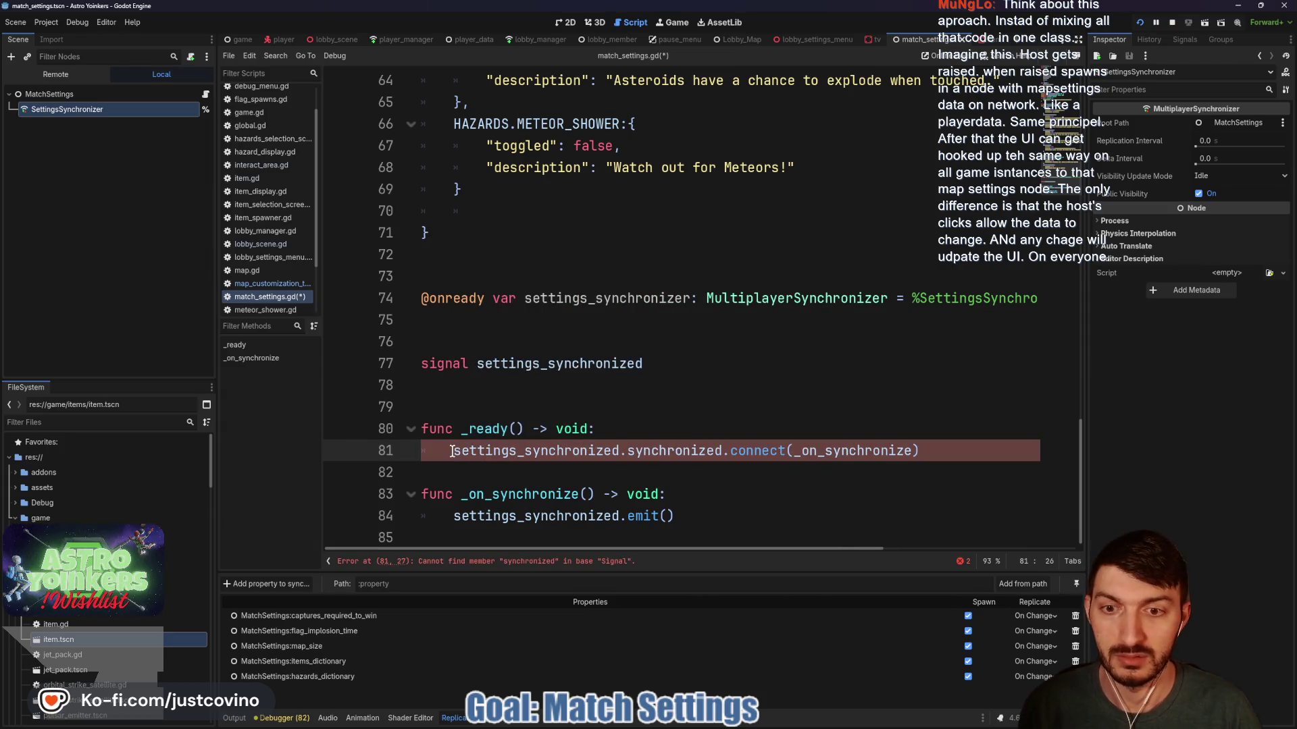
pyautogui.press('BackSpace')
pyautogui.press('BackSpace')
pyautogui.press('BackSpace')
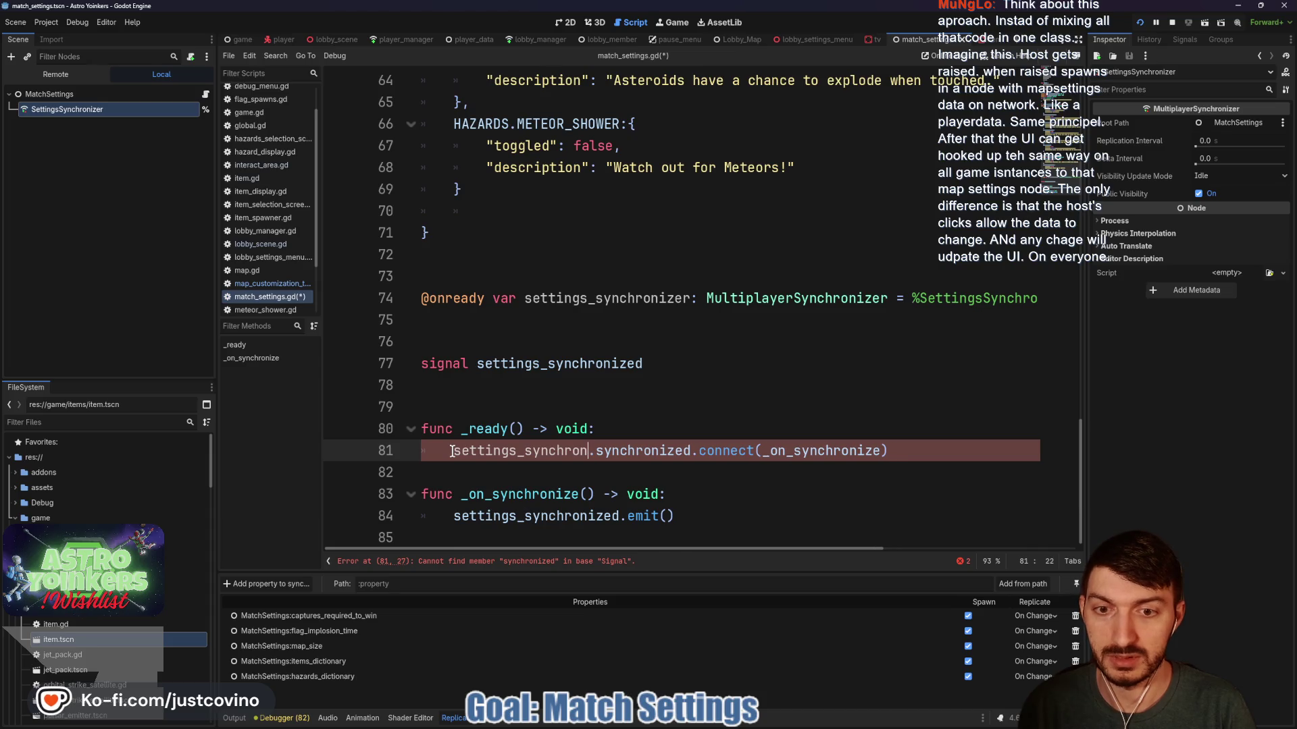
pyautogui.write('izer')
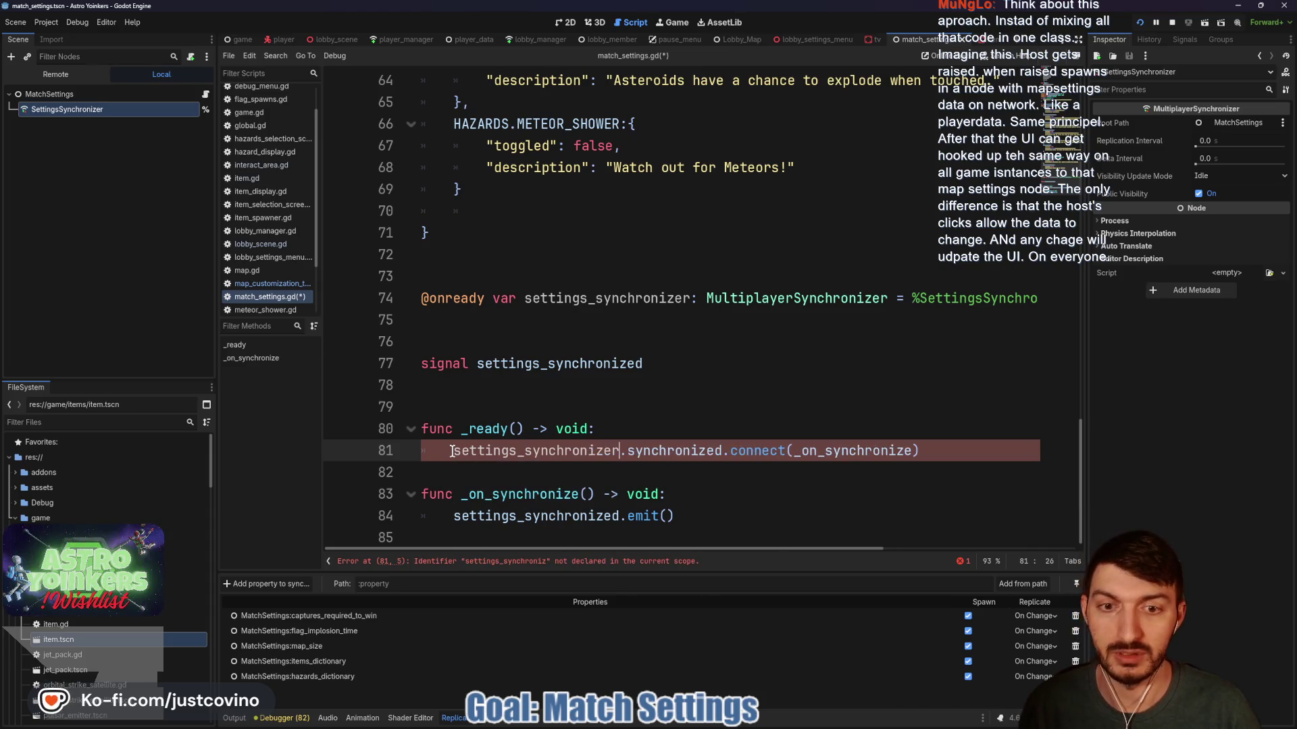
pyautogui.press('Down')
pyautogui.hotkey('ctrl', 's')
pyautogui.press('Return')
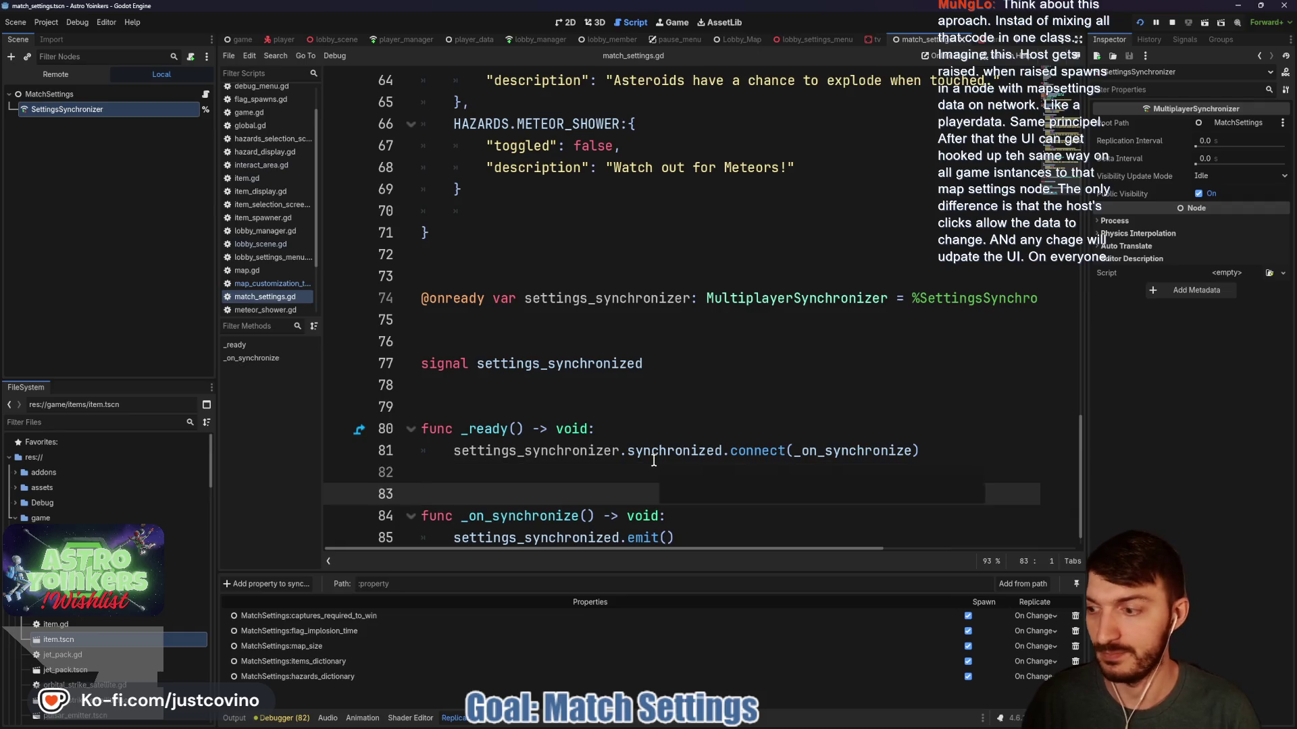
pyautogui.hotkey('ctrl', 's')
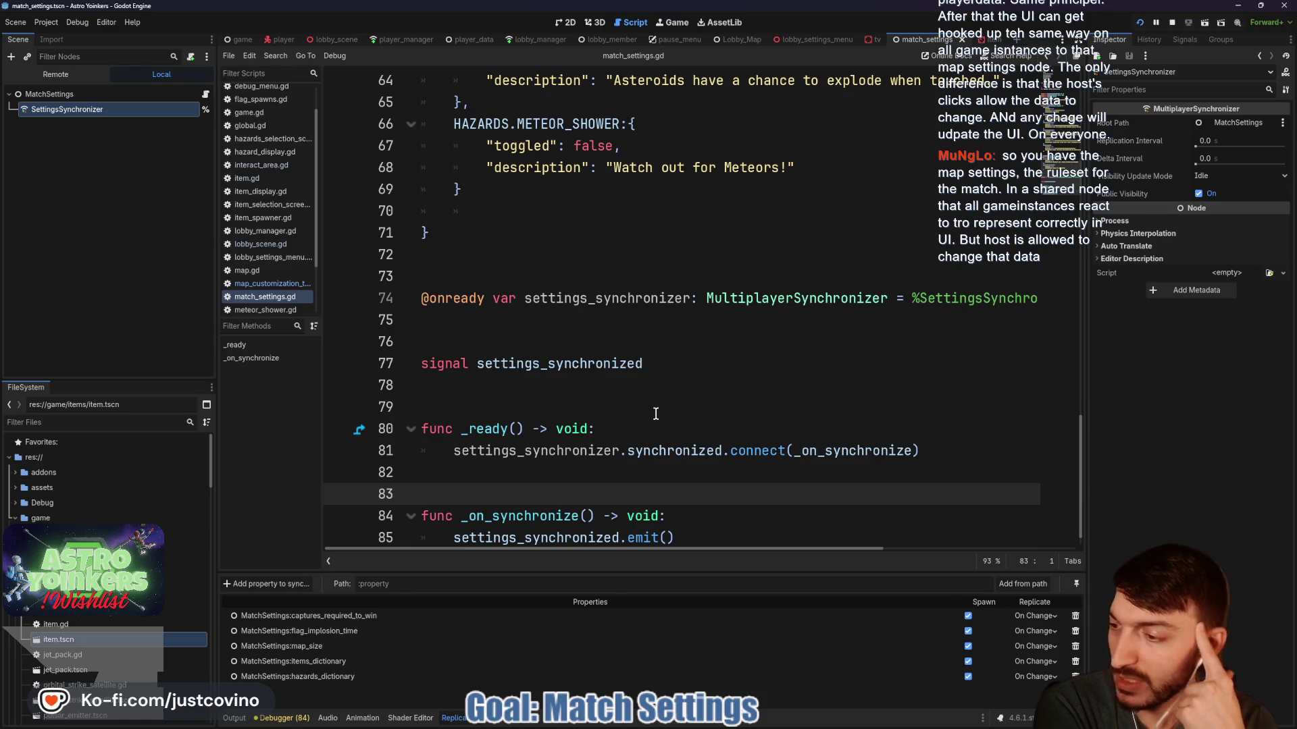
pyautogui.click(606, 405)
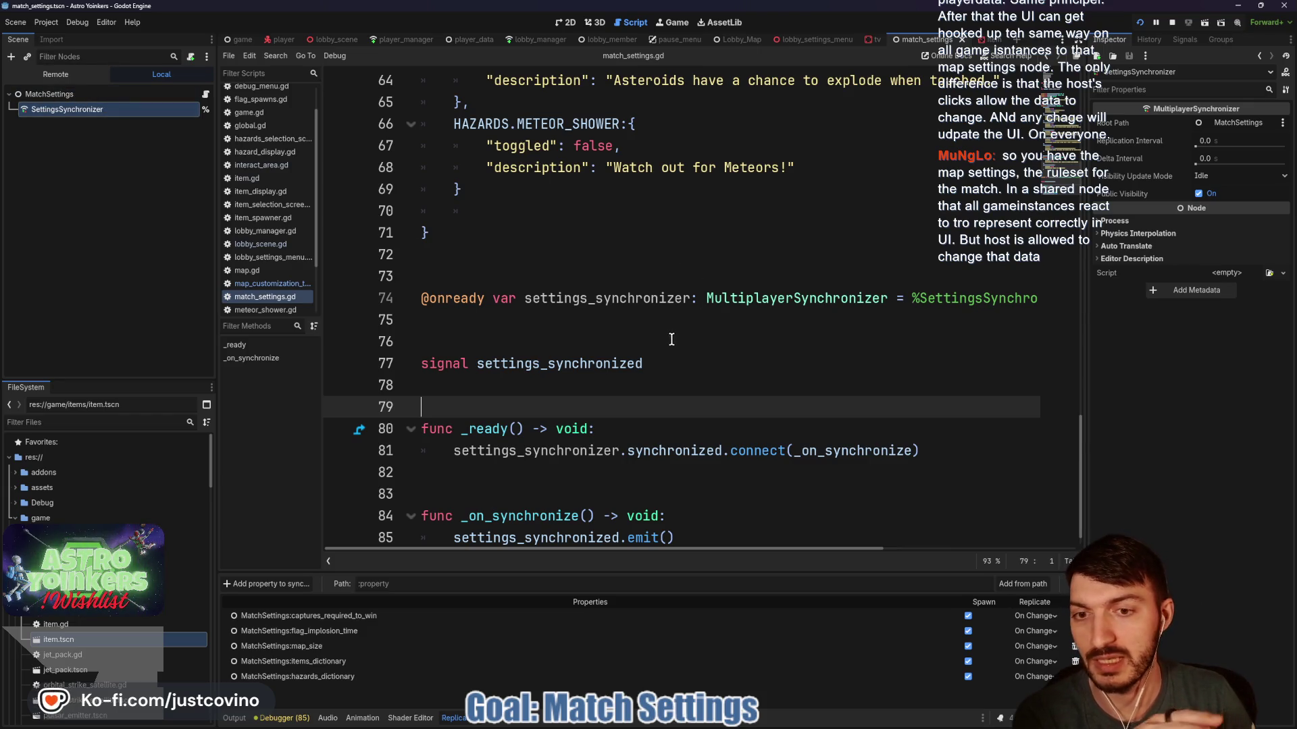
pyautogui.scroll(2, 671, 339)
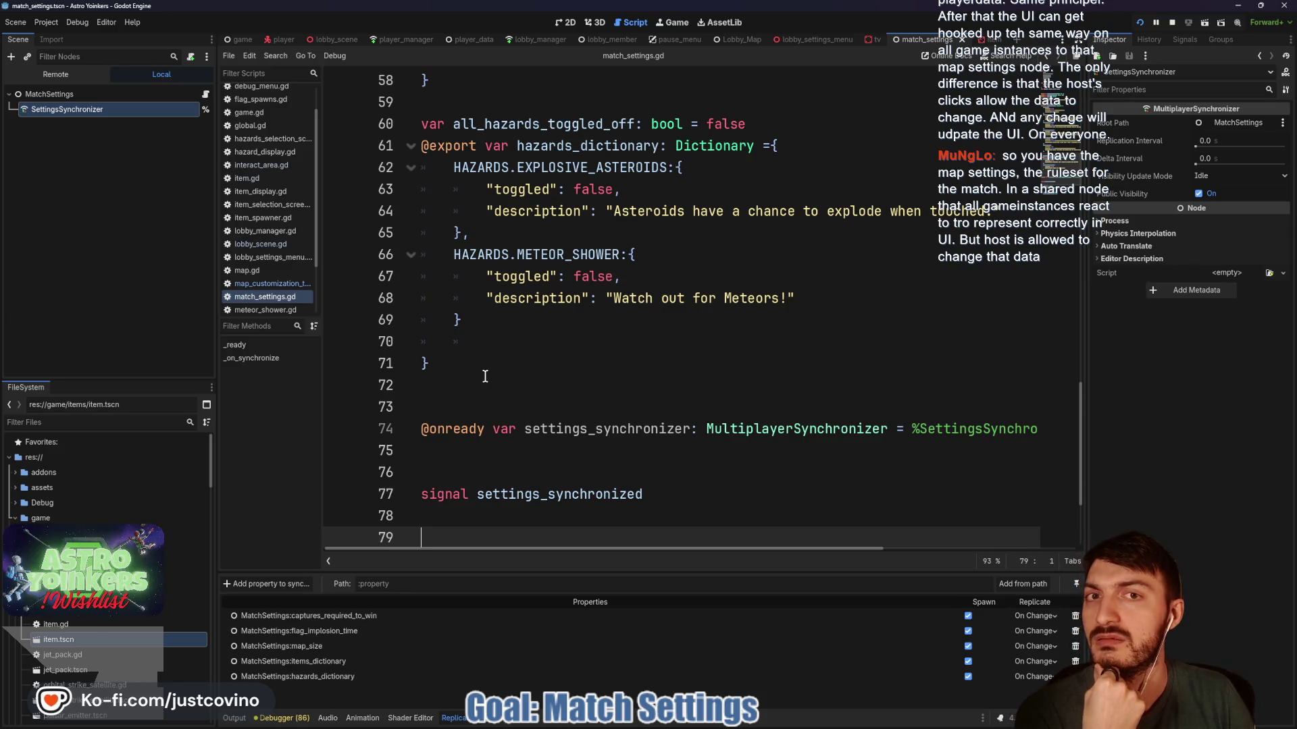
pyautogui.scroll(4, 486, 376)
pyautogui.scroll(-6, 496, 376)
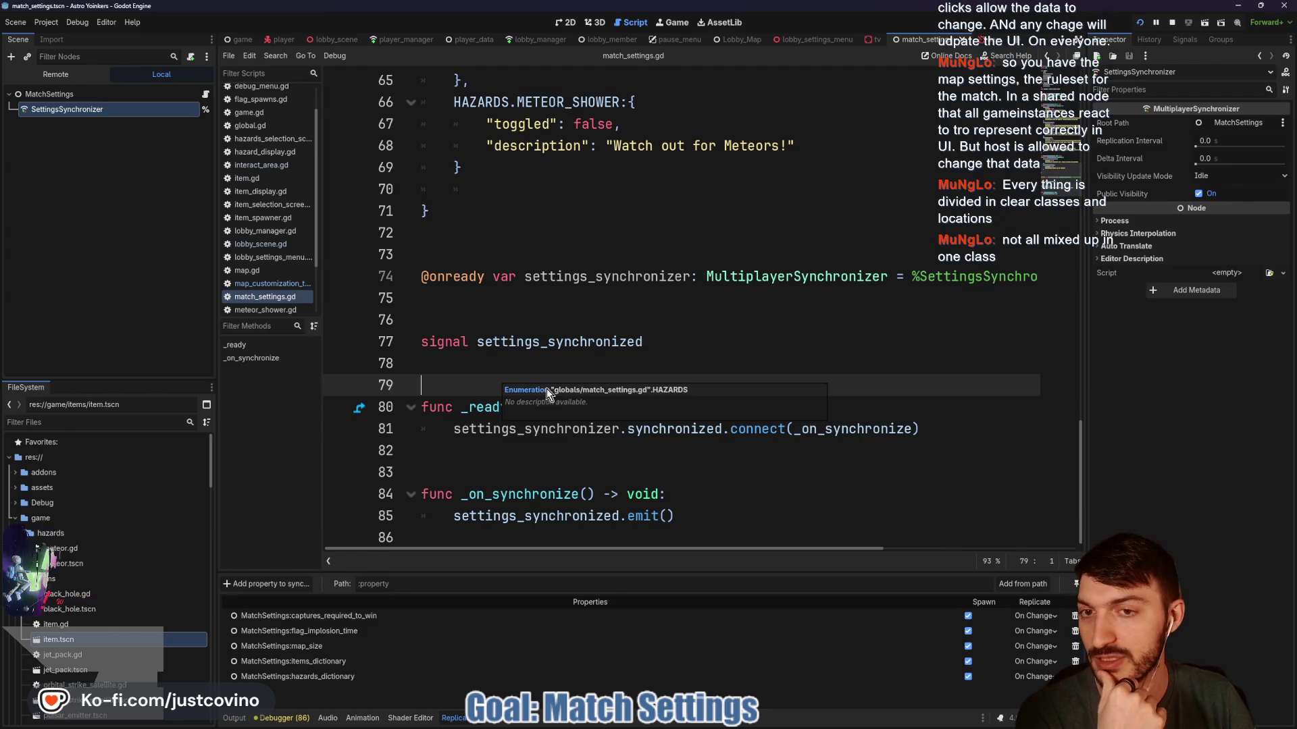
pyautogui.scroll(2, 629, 352)
pyautogui.scroll(-2, 630, 351)
pyautogui.scroll(20, 630, 352)
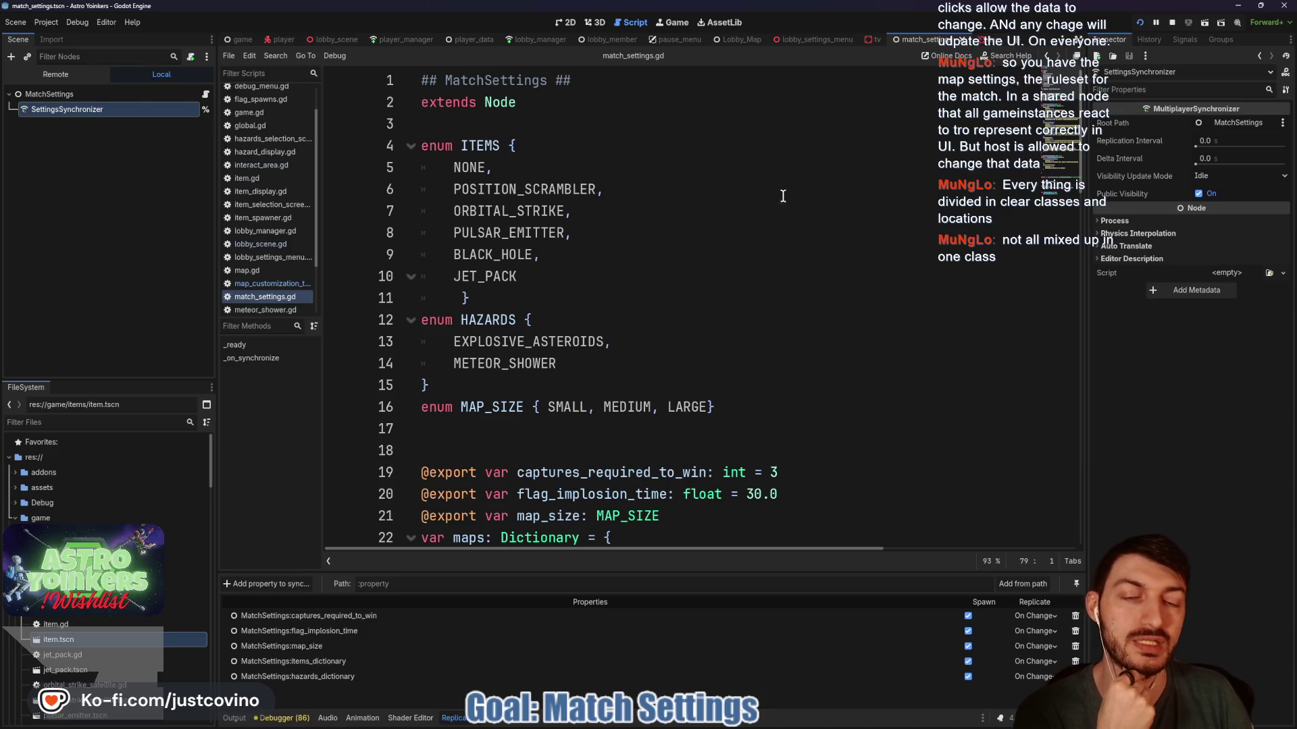
pyautogui.scroll(-19, 676, 297)
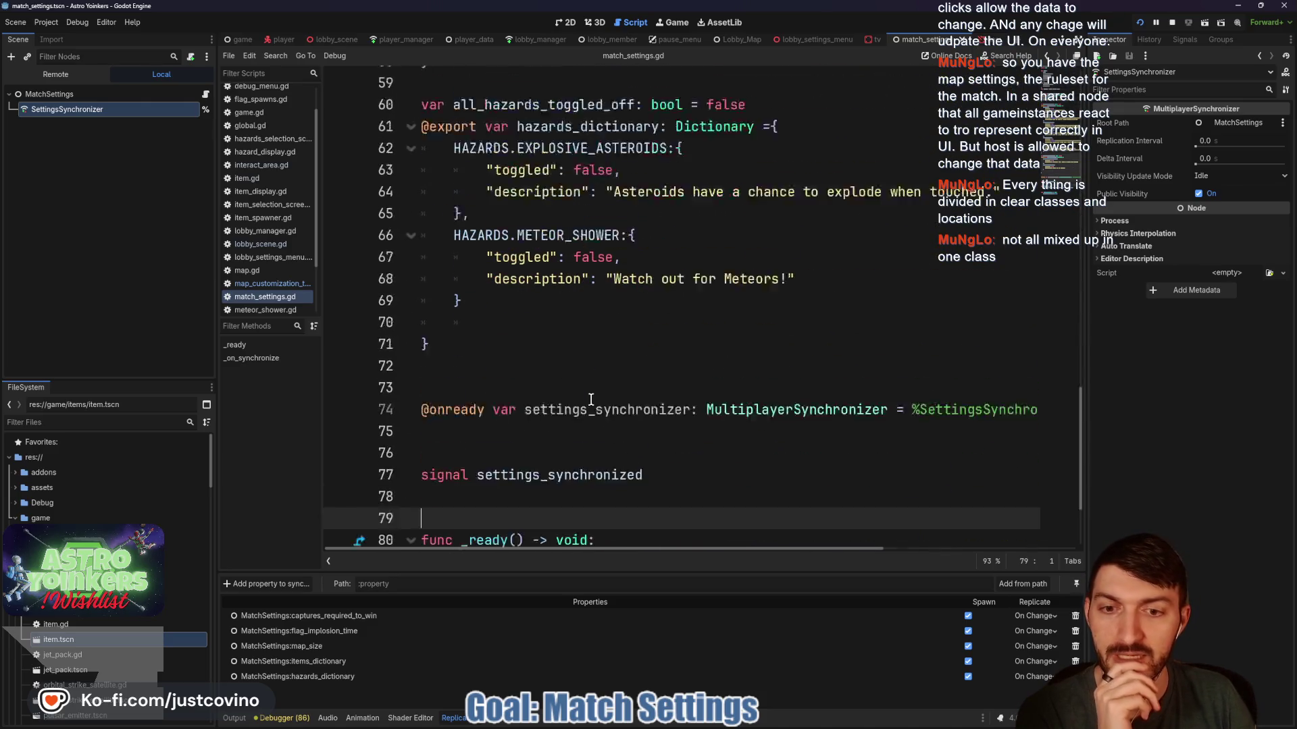
pyautogui.scroll(-2, 591, 399)
pyautogui.scroll(20, 527, 315)
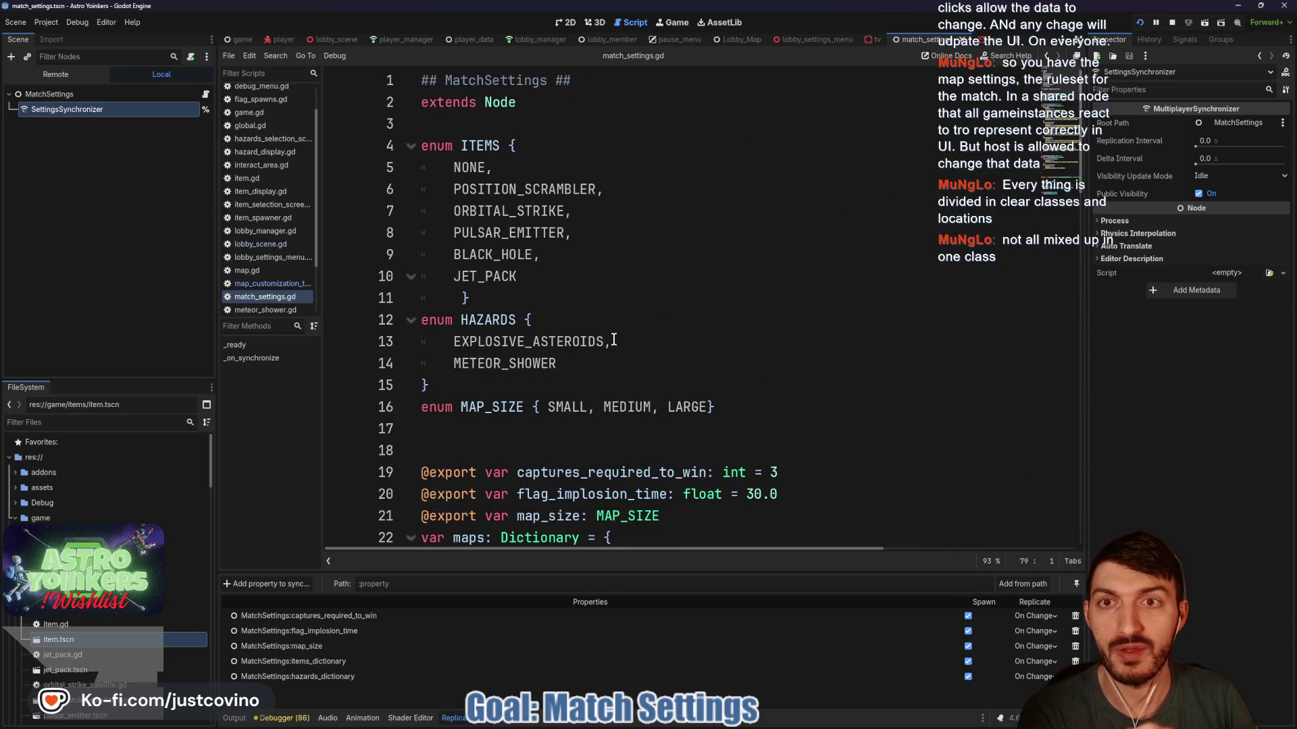
pyautogui.click(869, 41)
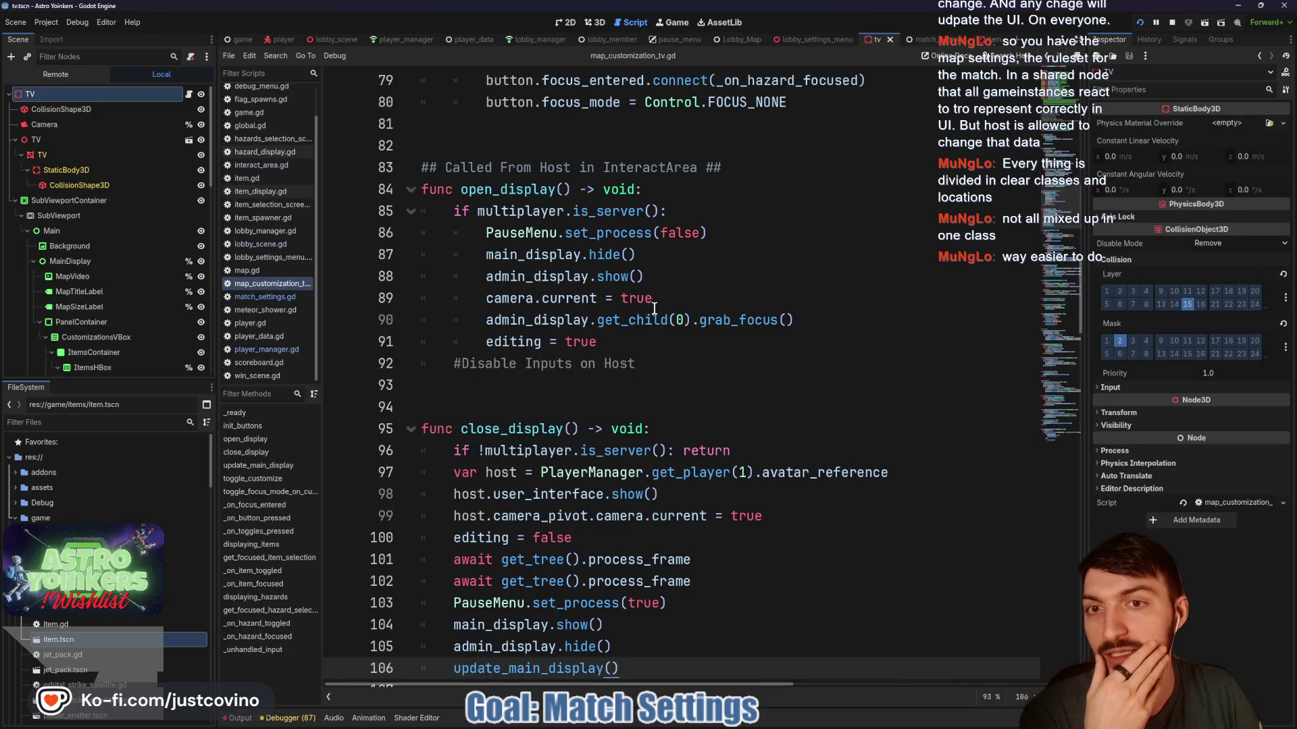
# Scroll map_customization_tv.gd to _ready and select the .rpc part on line 47.
pyautogui.scroll(4, 649, 321)
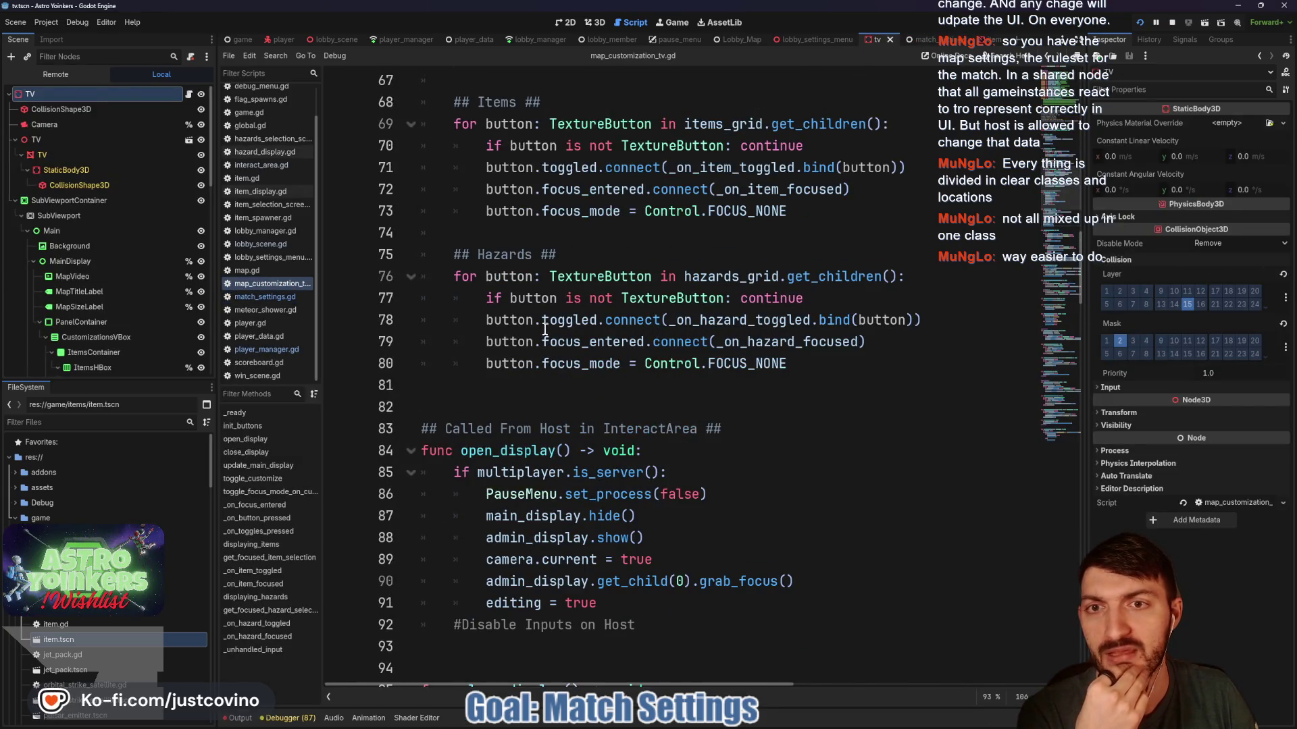
pyautogui.scroll(16, 544, 329)
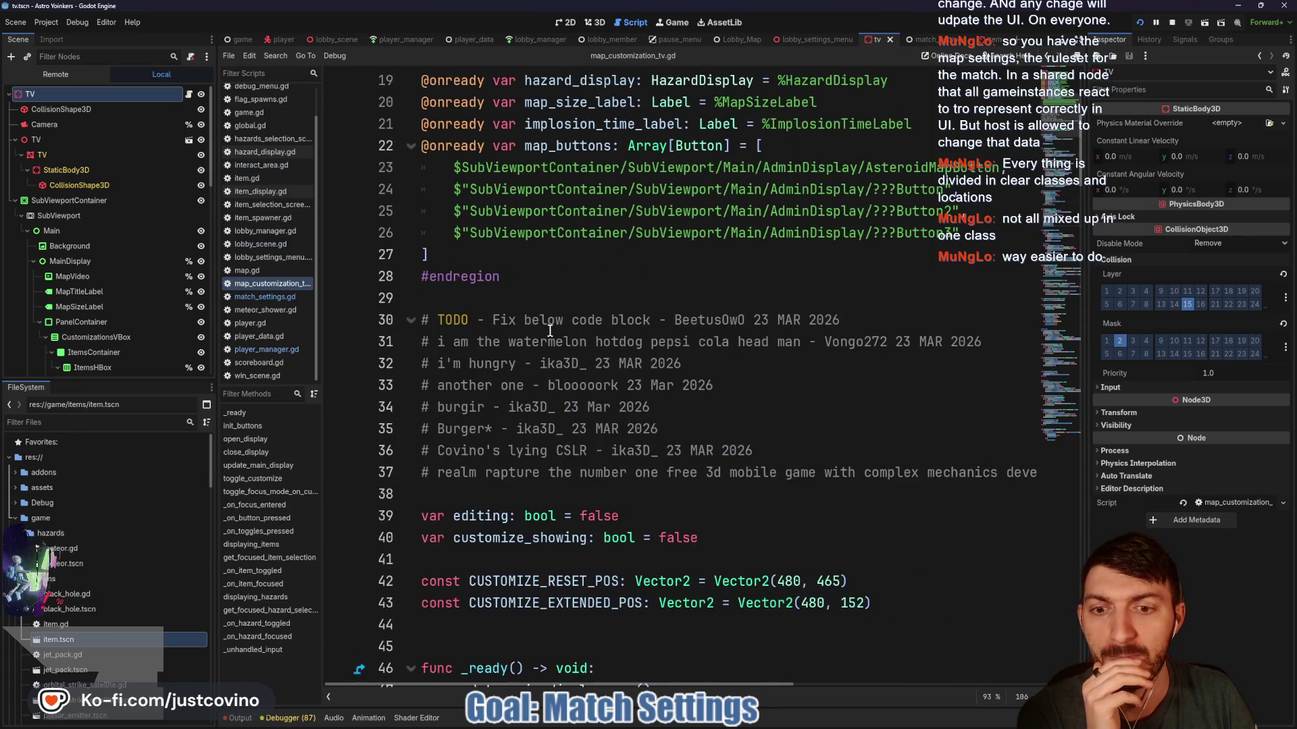
pyautogui.scroll(6, 551, 330)
pyautogui.scroll(-13, 550, 331)
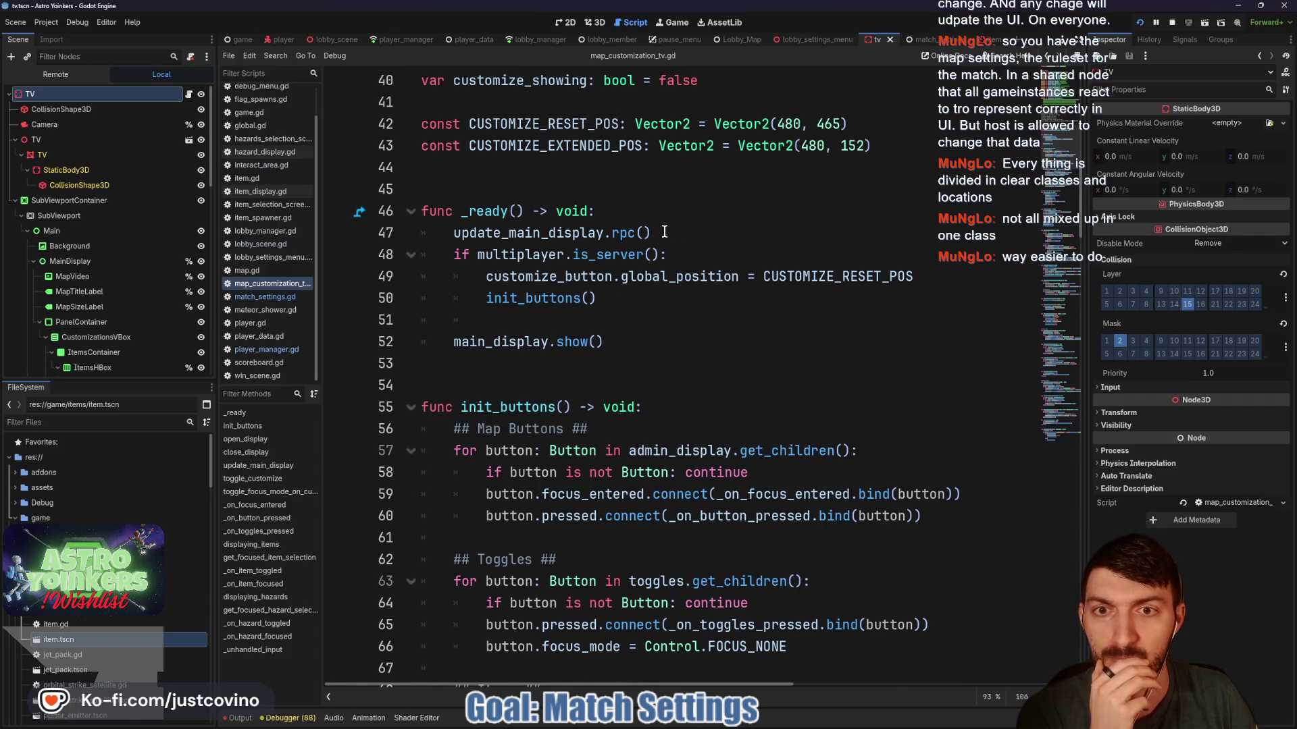
pyautogui.moveTo(653, 232); pyautogui.dragTo(604, 232)
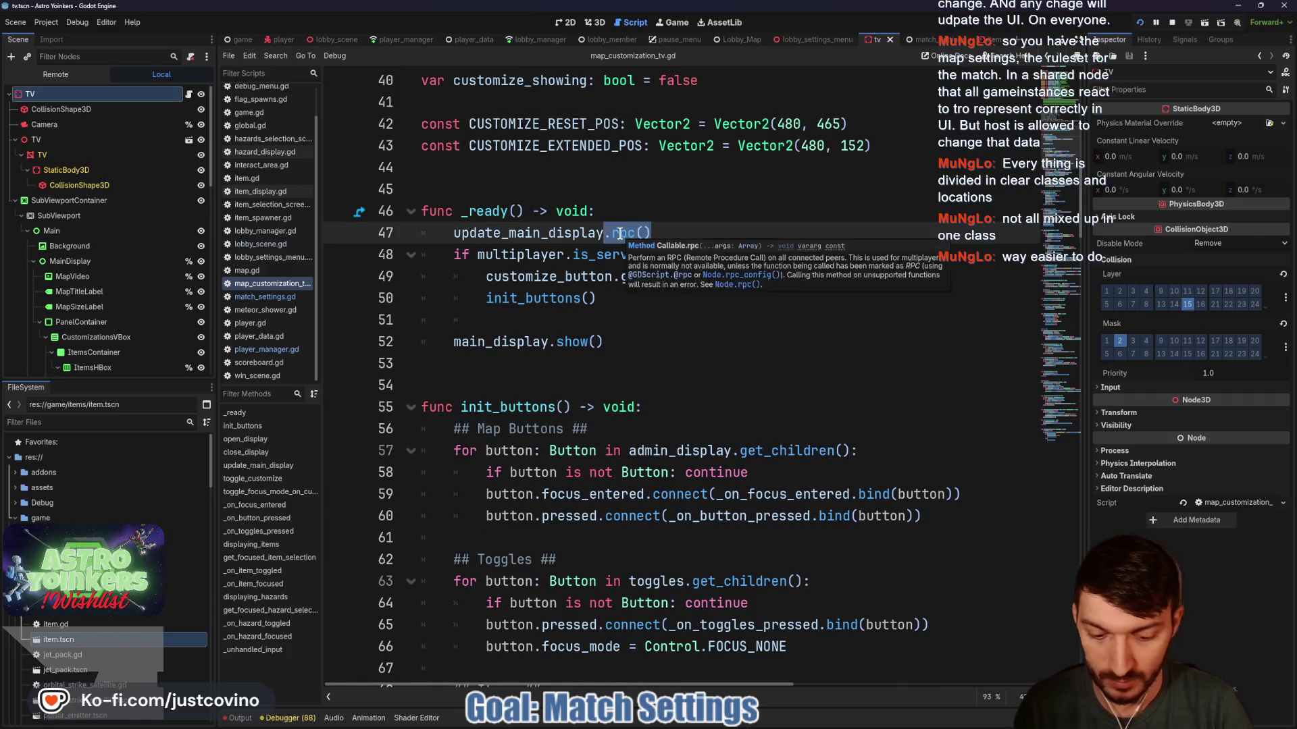
# Call update_main_display locally, connect MatchSettings.settings_synchronized to update_main_display, and restart the game.
pyautogui.press('BackSpace')
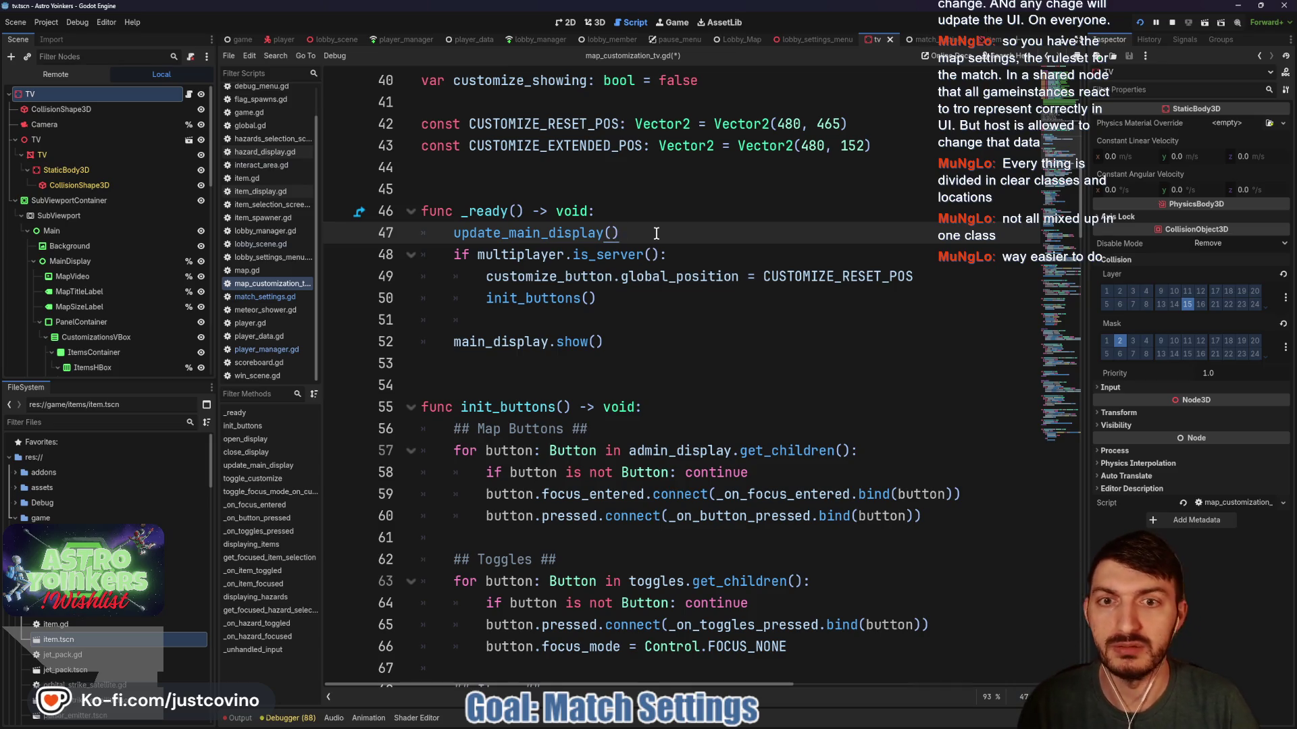
pyautogui.press('Return')
pyautogui.write('MatchSe')
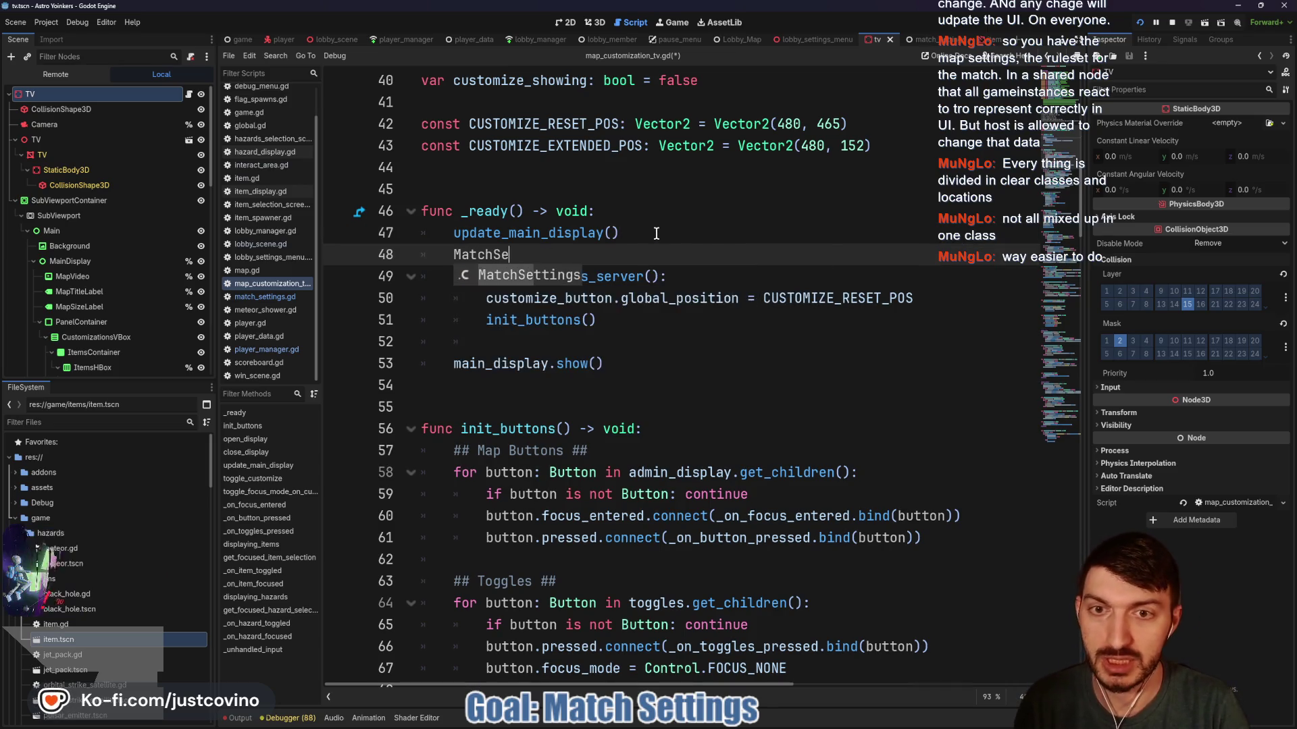
pyautogui.write('ttings.set')
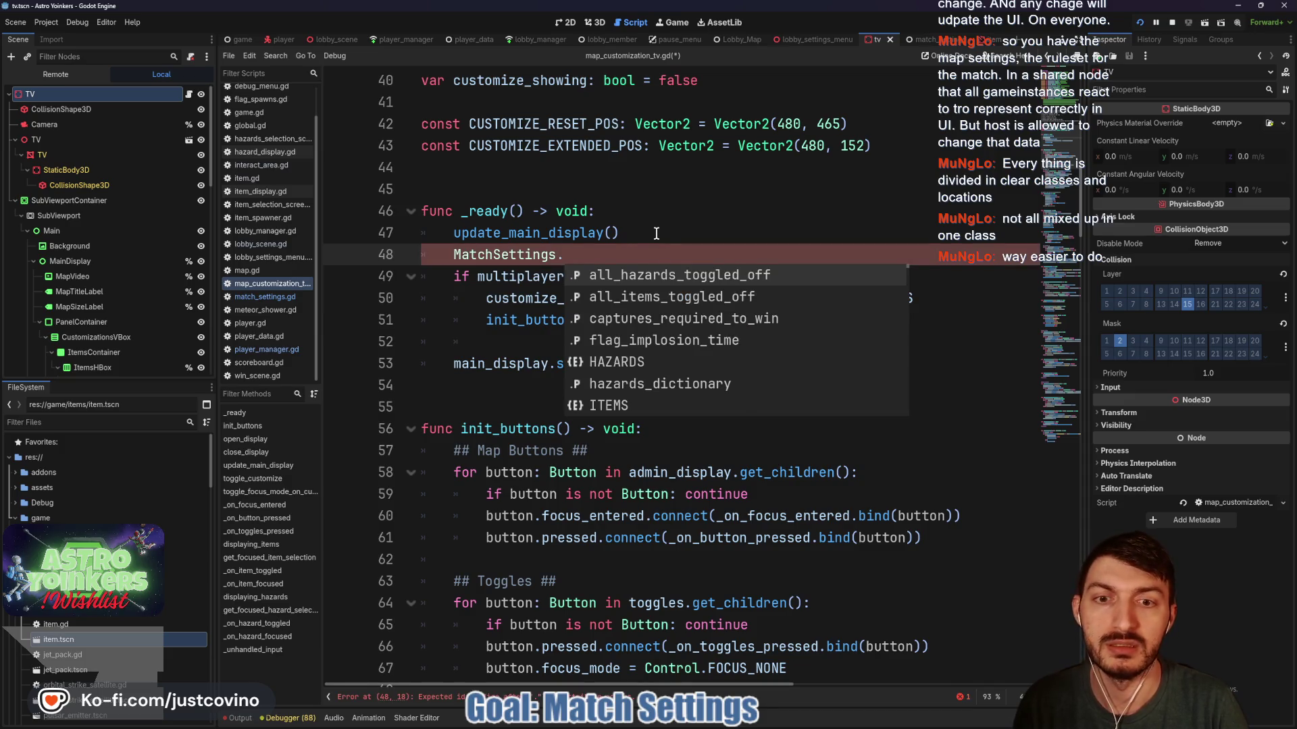
pyautogui.press('Return')
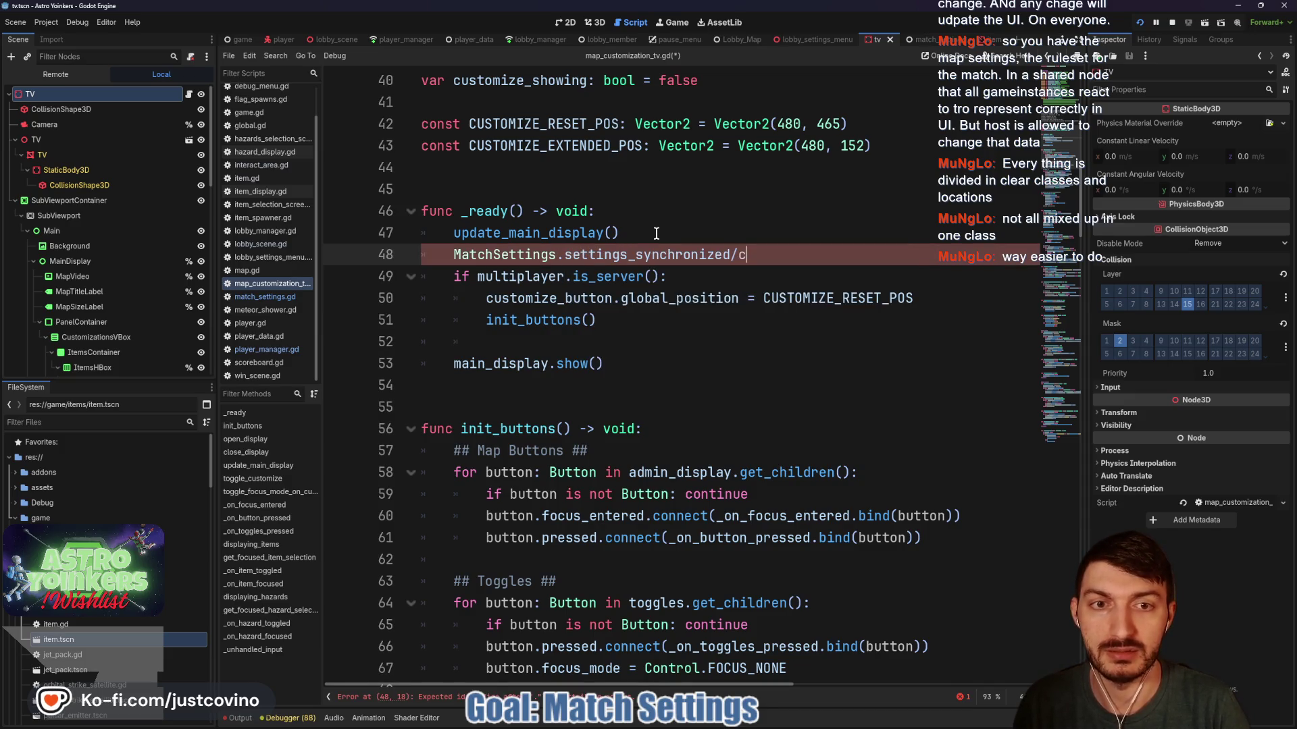
pyautogui.write('.conn')
pyautogui.press('Return')
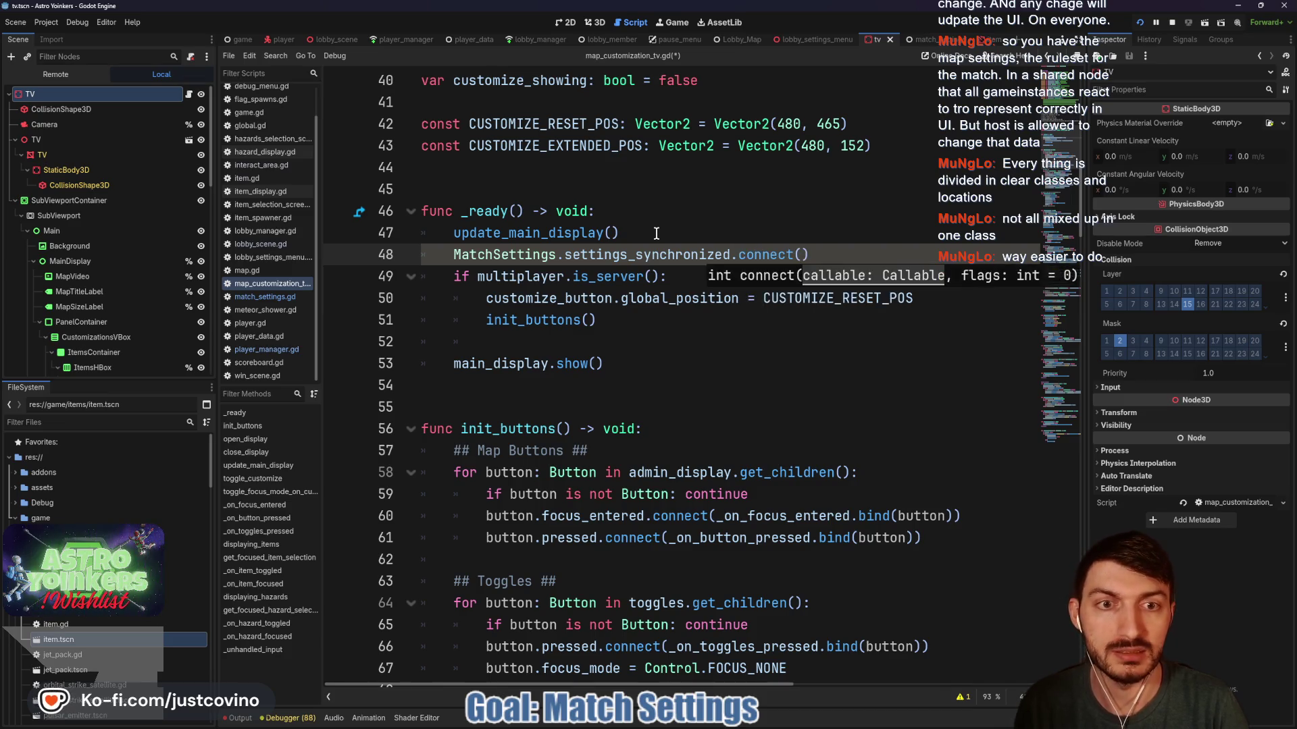
pyautogui.write('up')
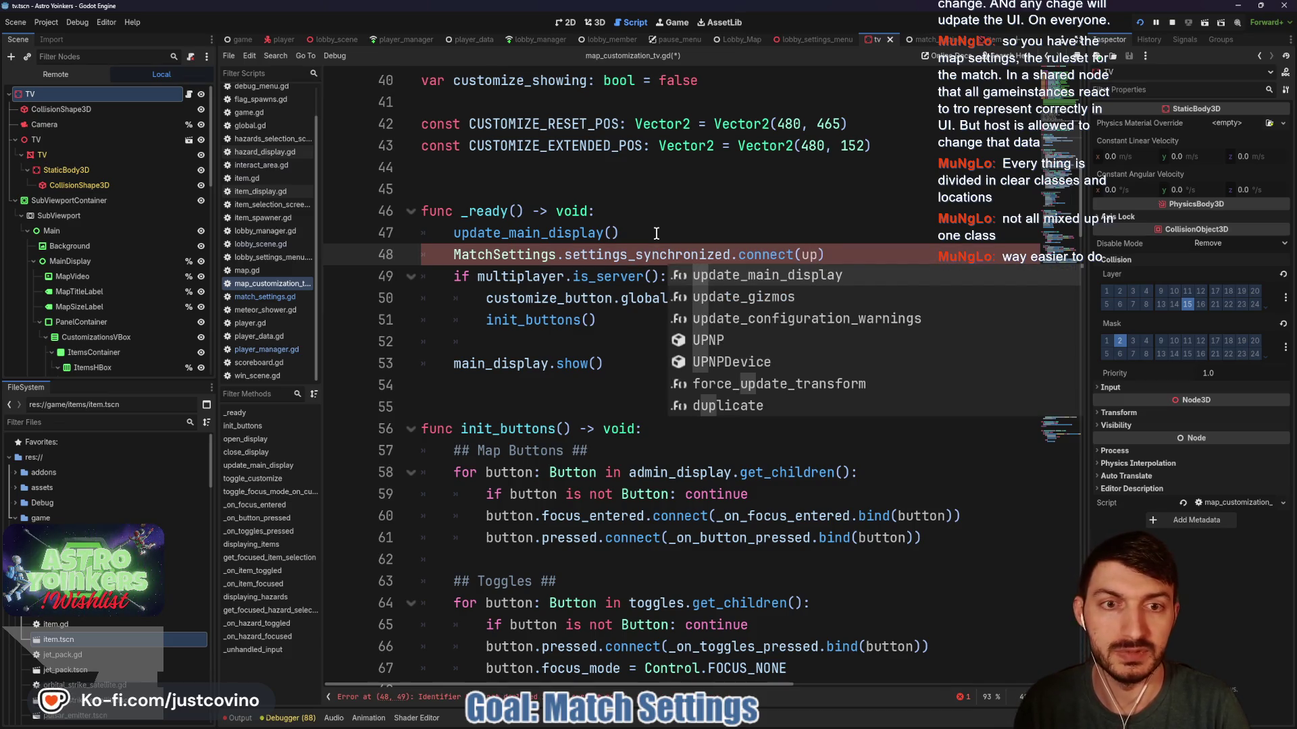
pyautogui.press('Return')
pyautogui.click(709, 273)
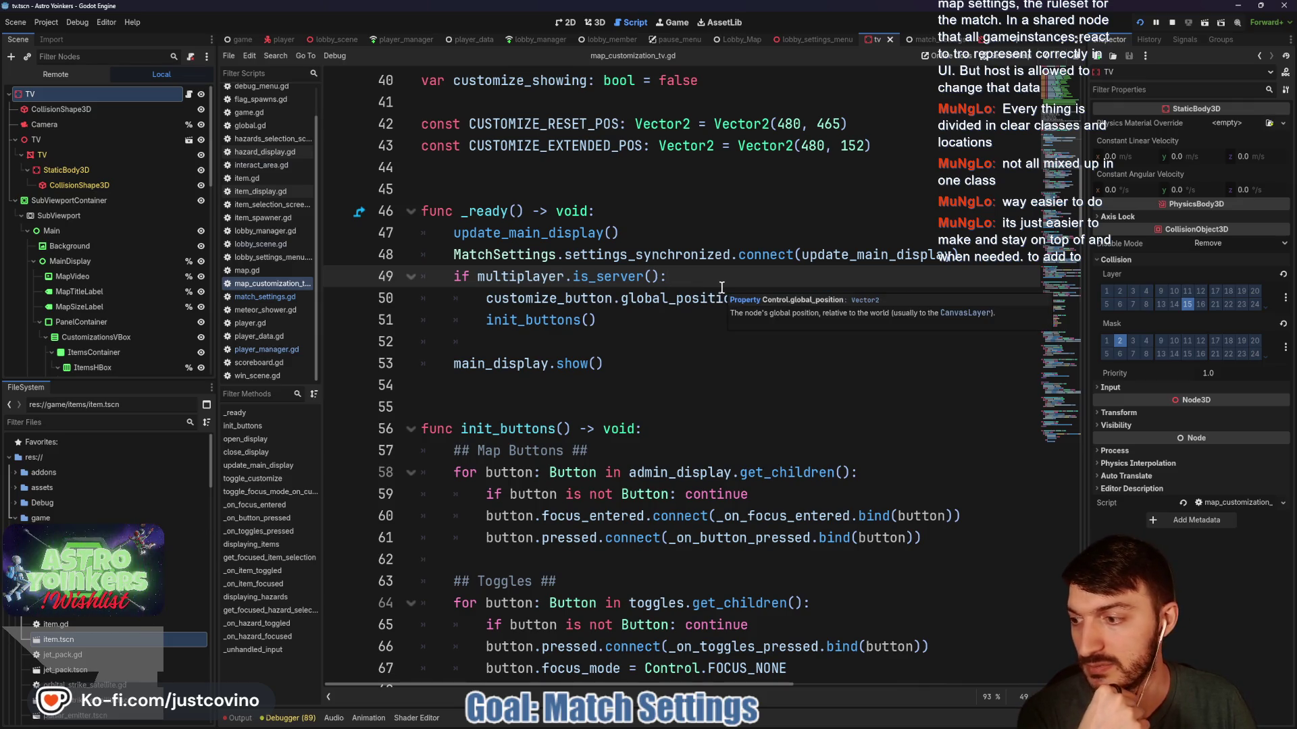
pyautogui.click(1142, 23)
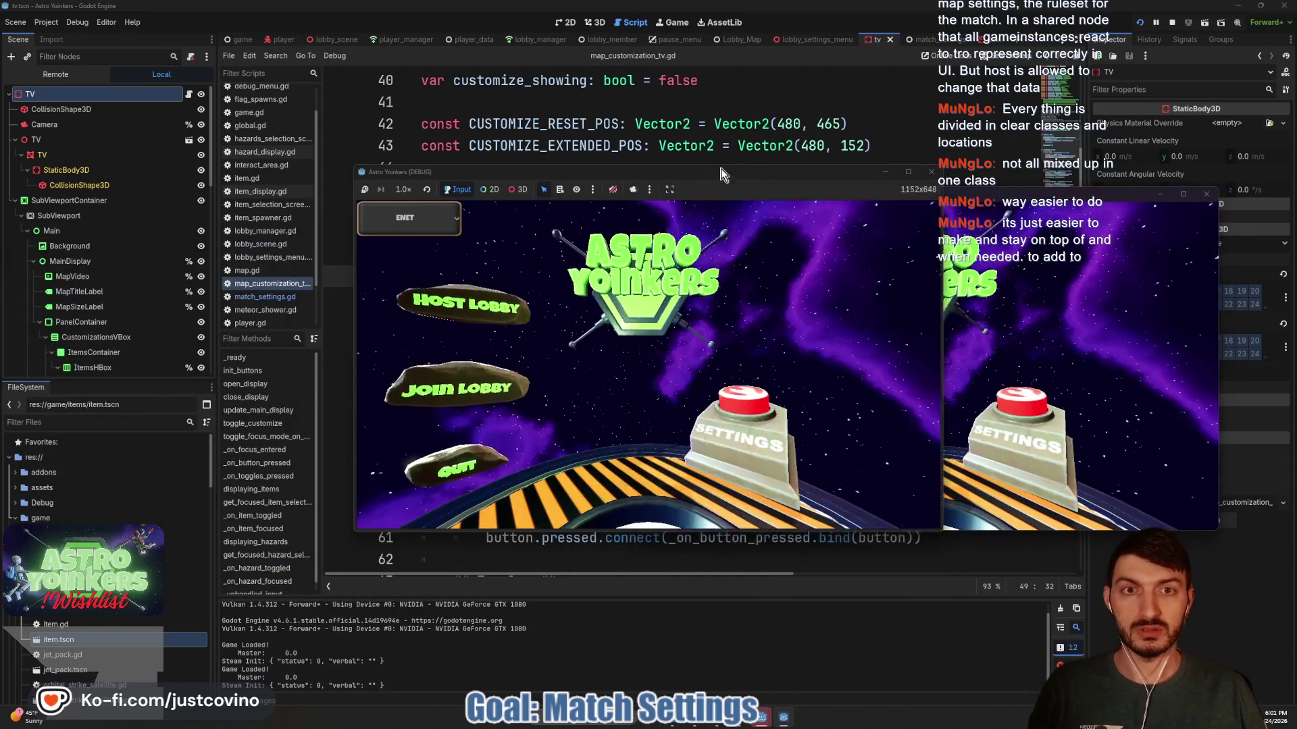
# Host a lobby in the left game window and join the first listed lobby from the second.
pyautogui.click(182, 321)
pyautogui.click(360, 327)
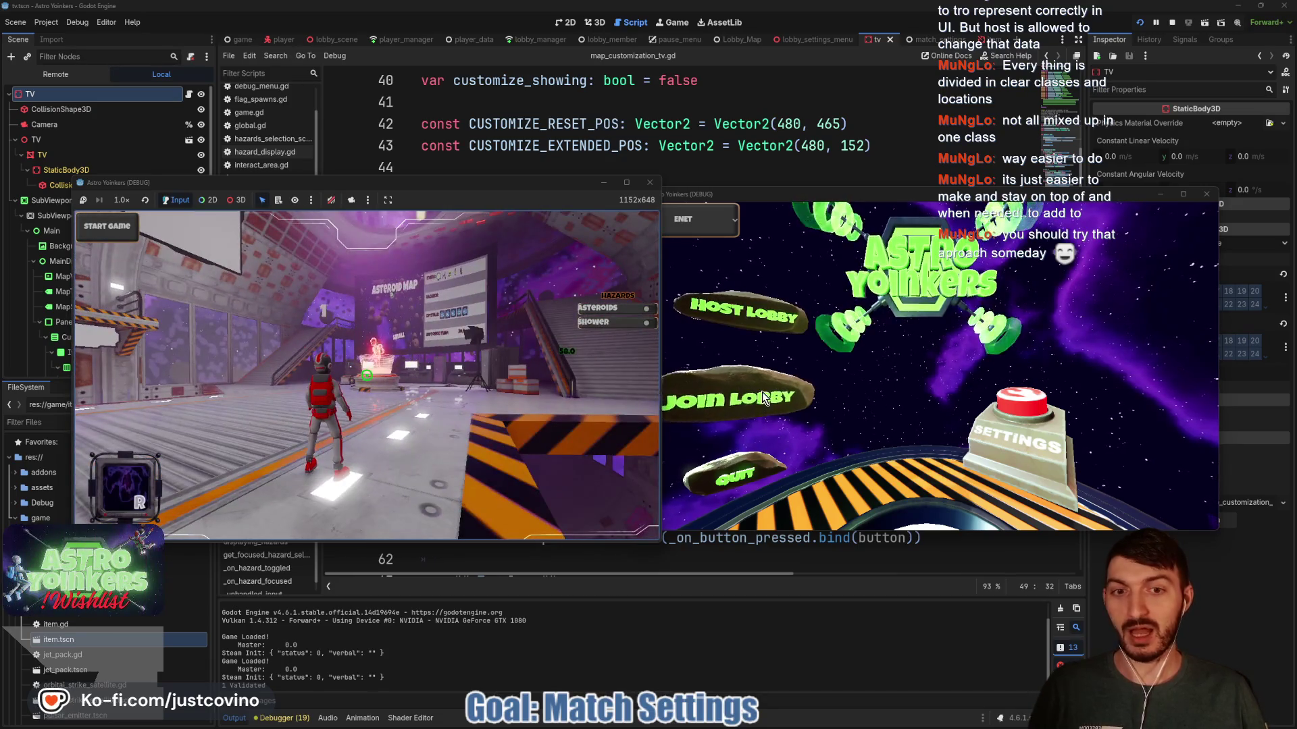
pyautogui.click(741, 395)
pyautogui.click(1013, 315)
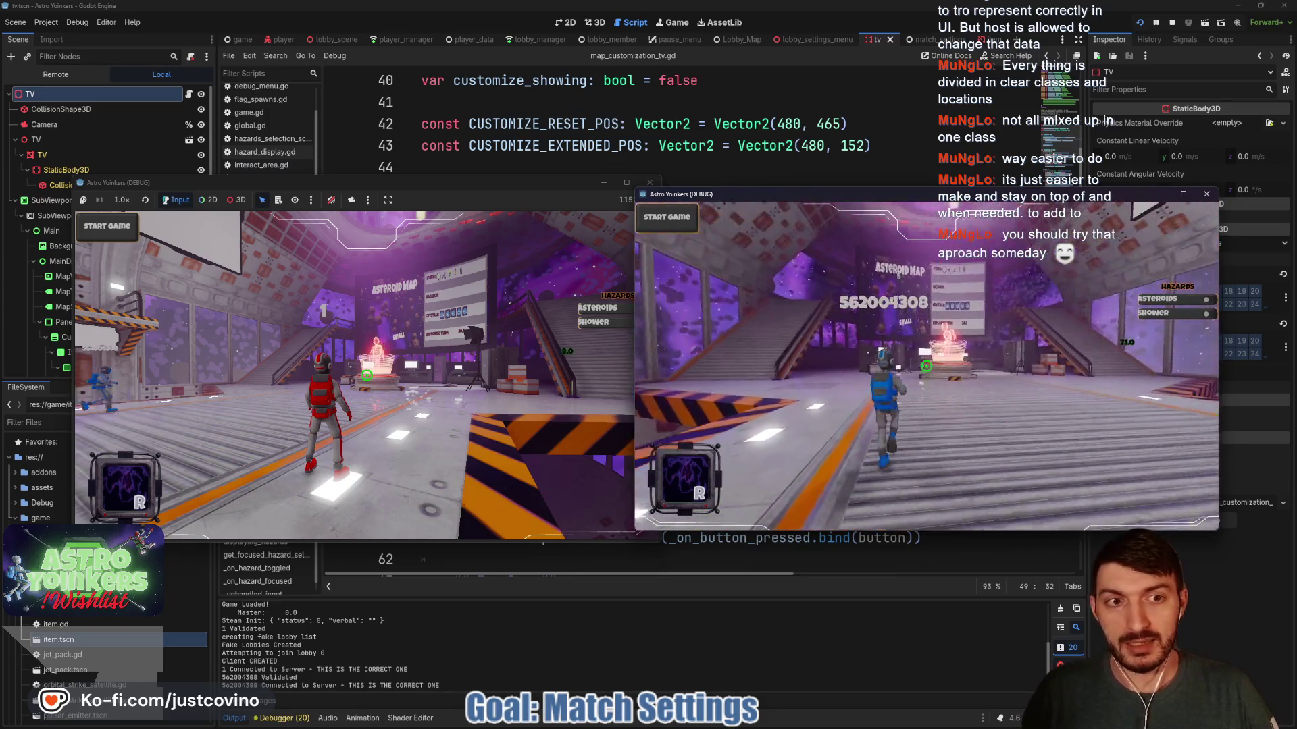
# Walk the blue and red players up to the Asteroid Map board's customization prompt.
pyautogui.press('w')
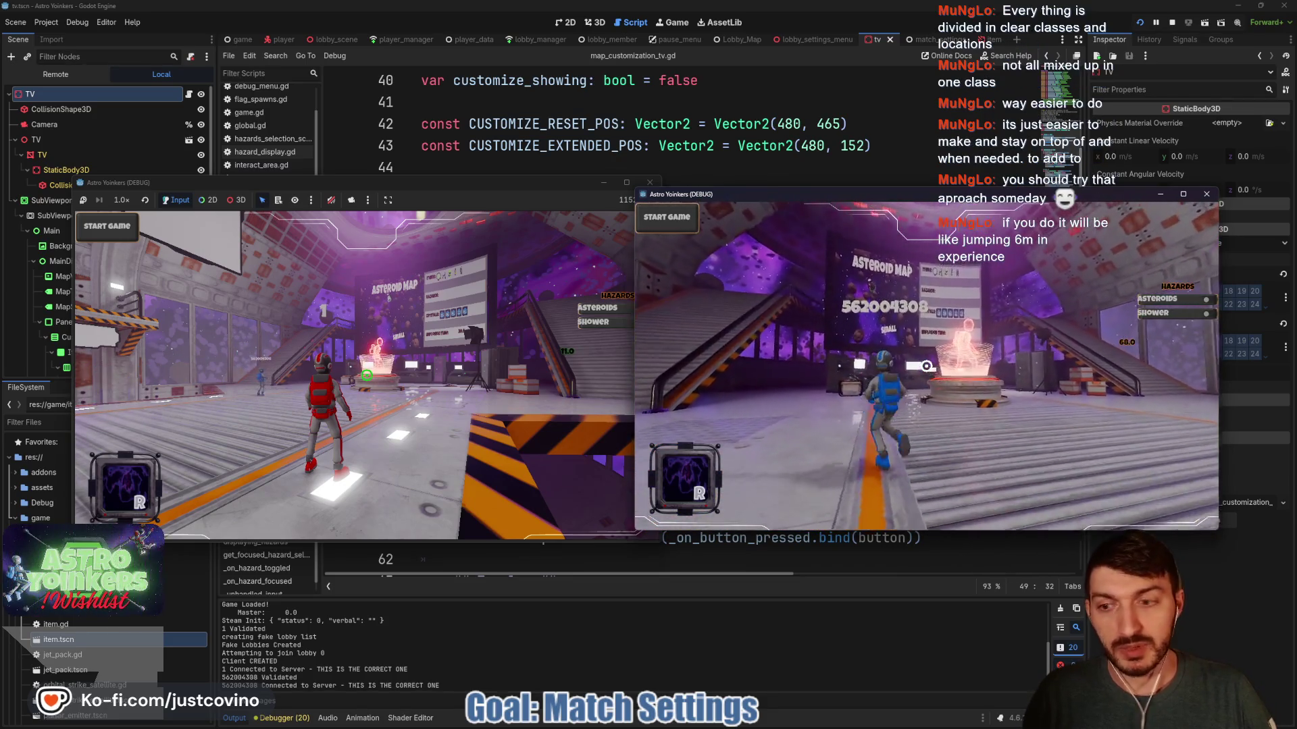
pyautogui.press('w')
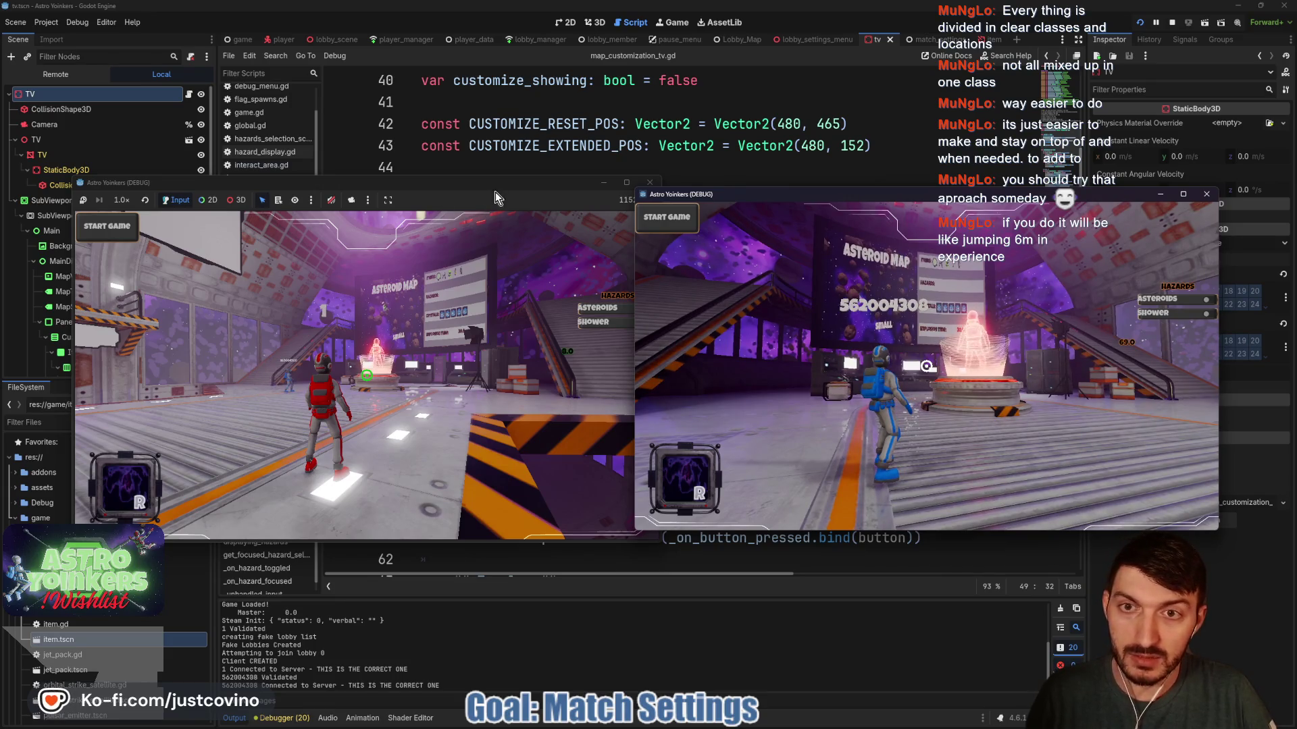
pyautogui.click(496, 195)
pyautogui.press('w')
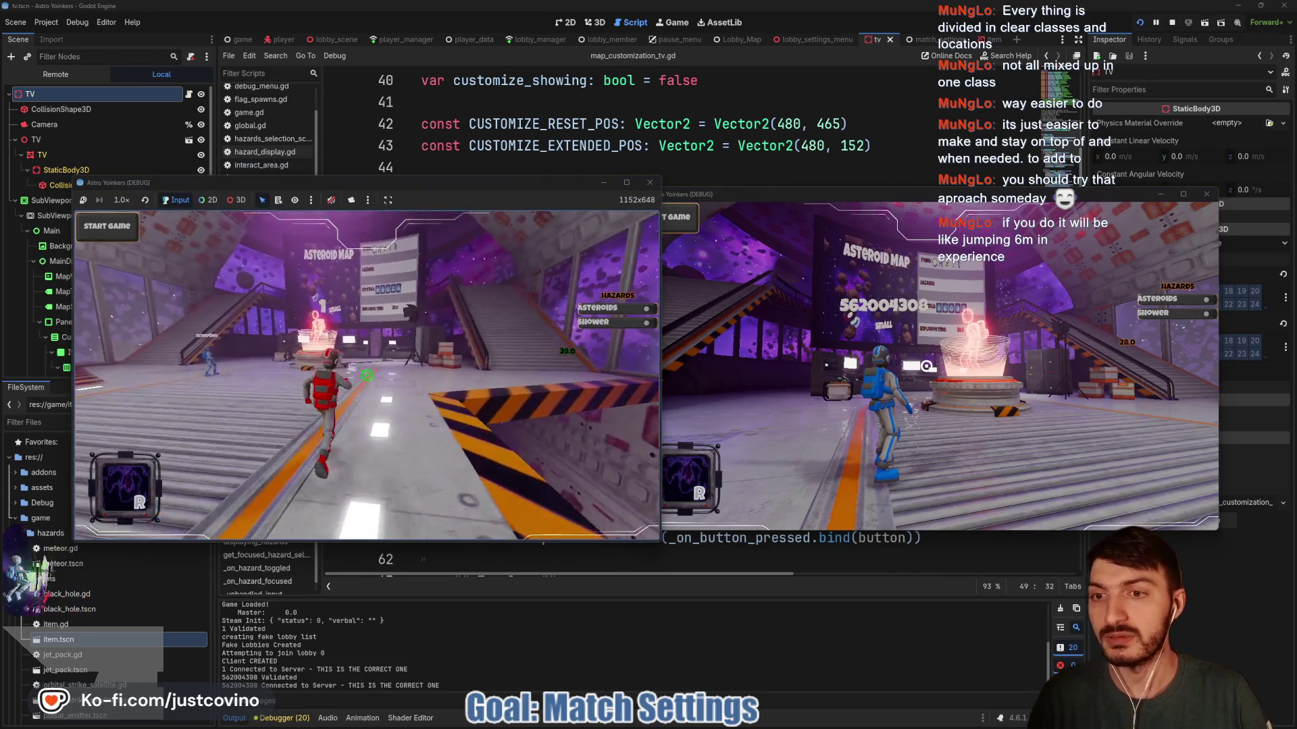
pyautogui.press('space')
pyautogui.press('w')
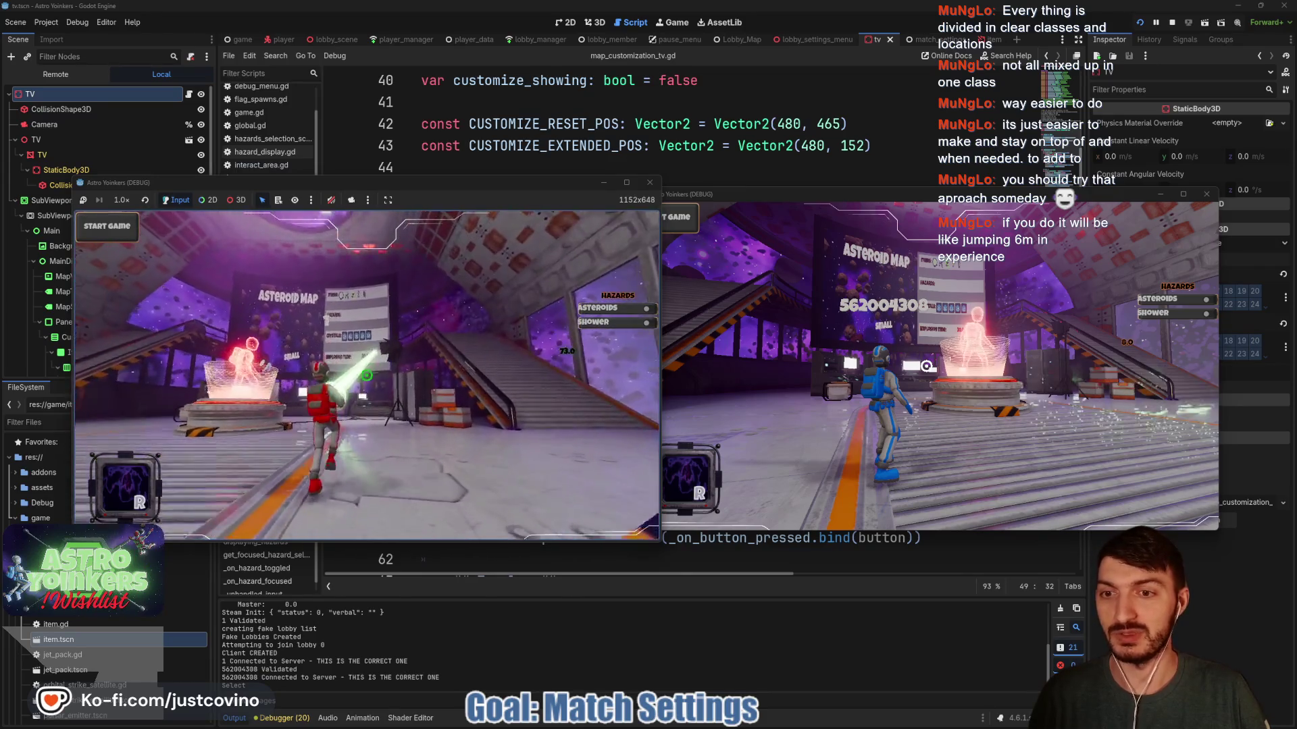
pyautogui.press('w')
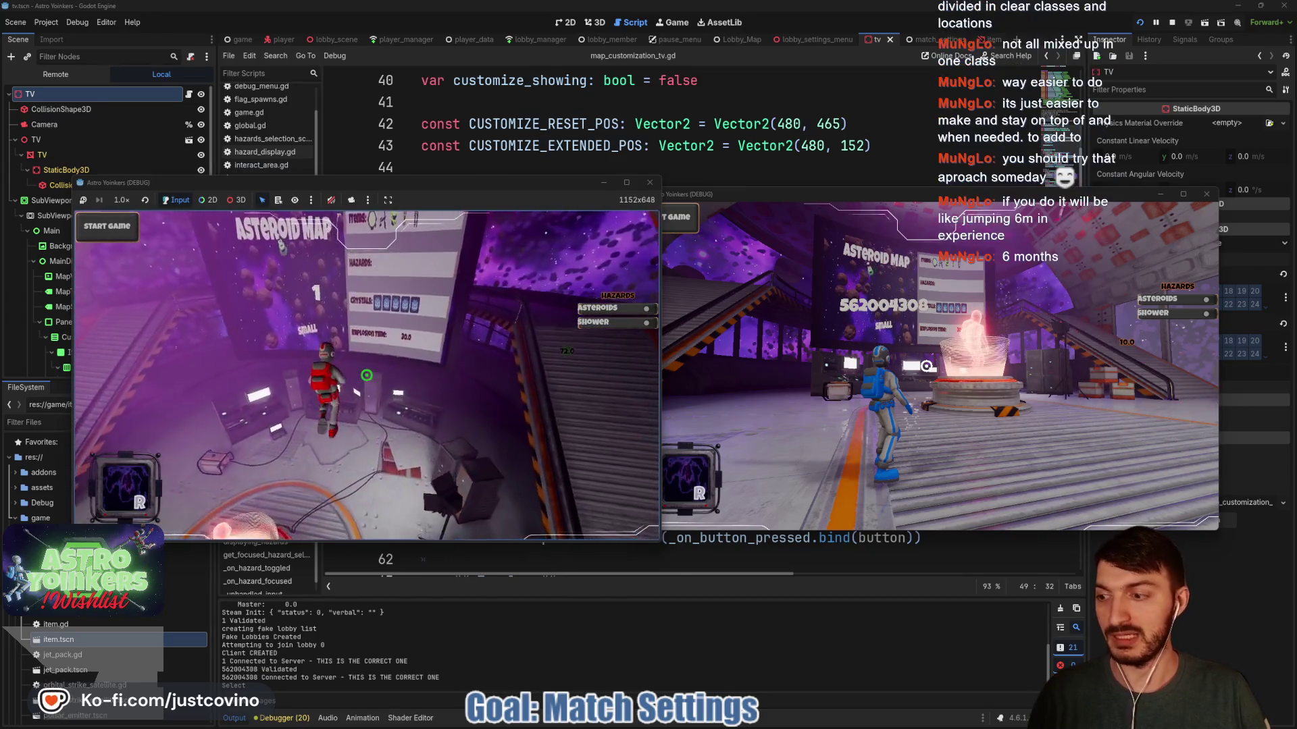
pyautogui.press('w')
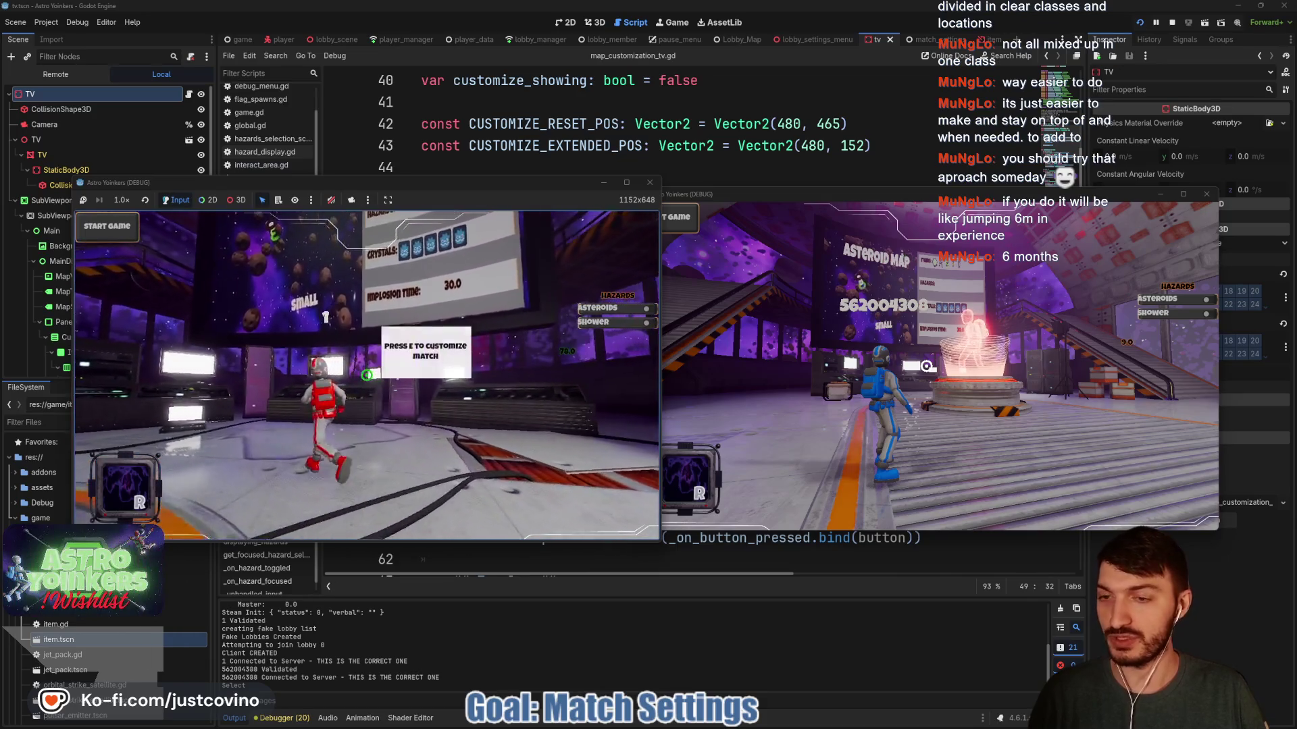
# Open match customization, switch several hazards off, and back out to the lobby.
pyautogui.press('e')
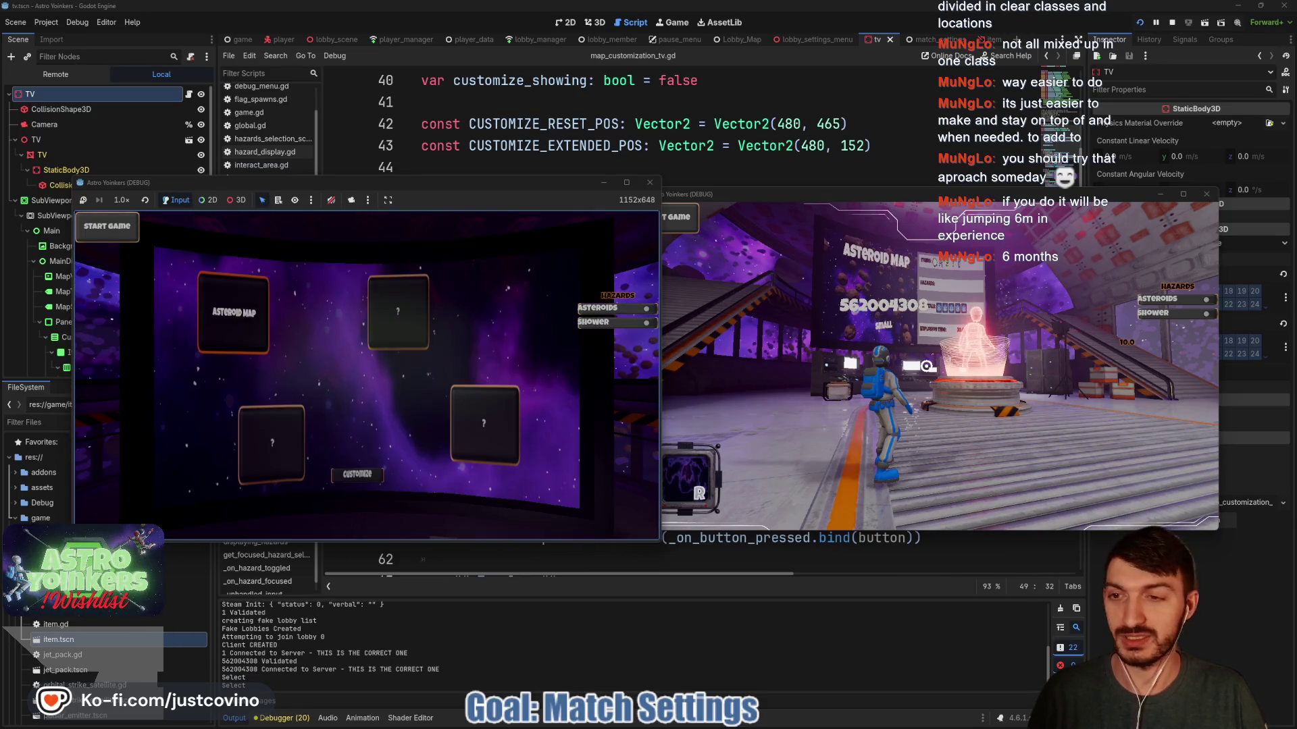
pyautogui.press('Return')
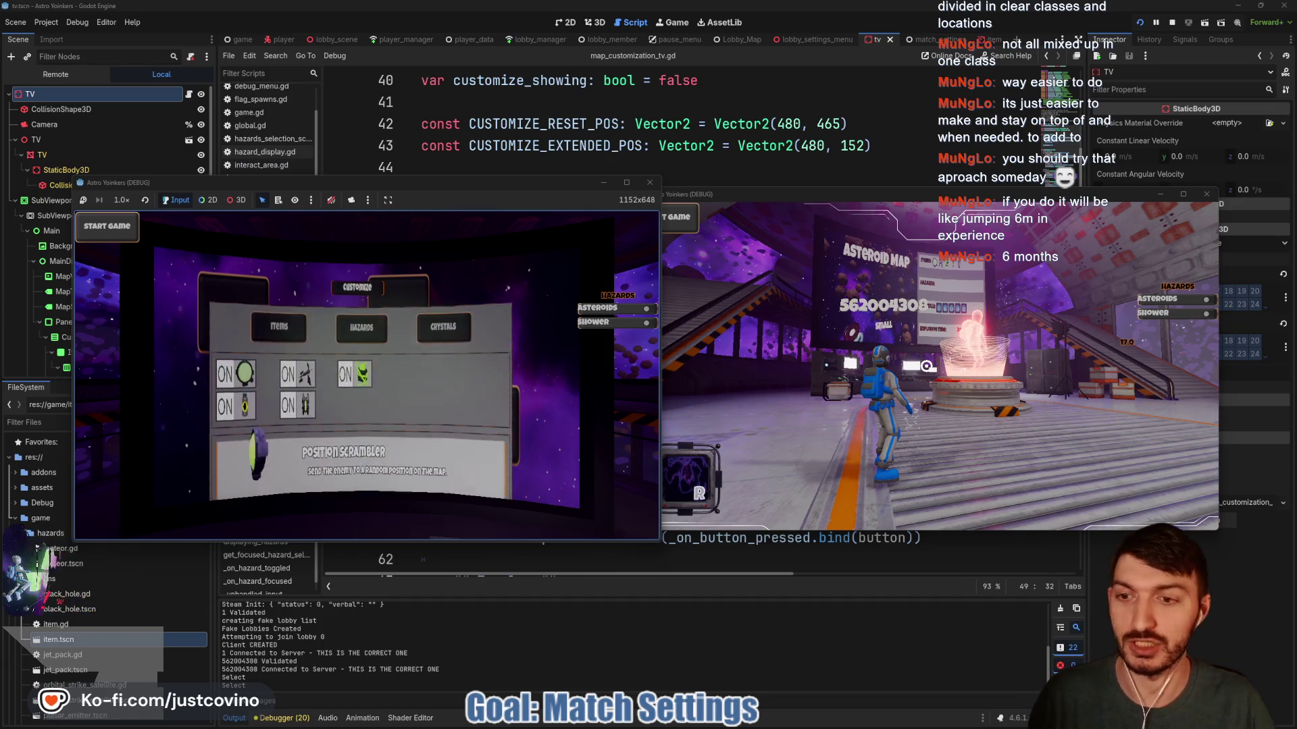
pyautogui.press('Right')
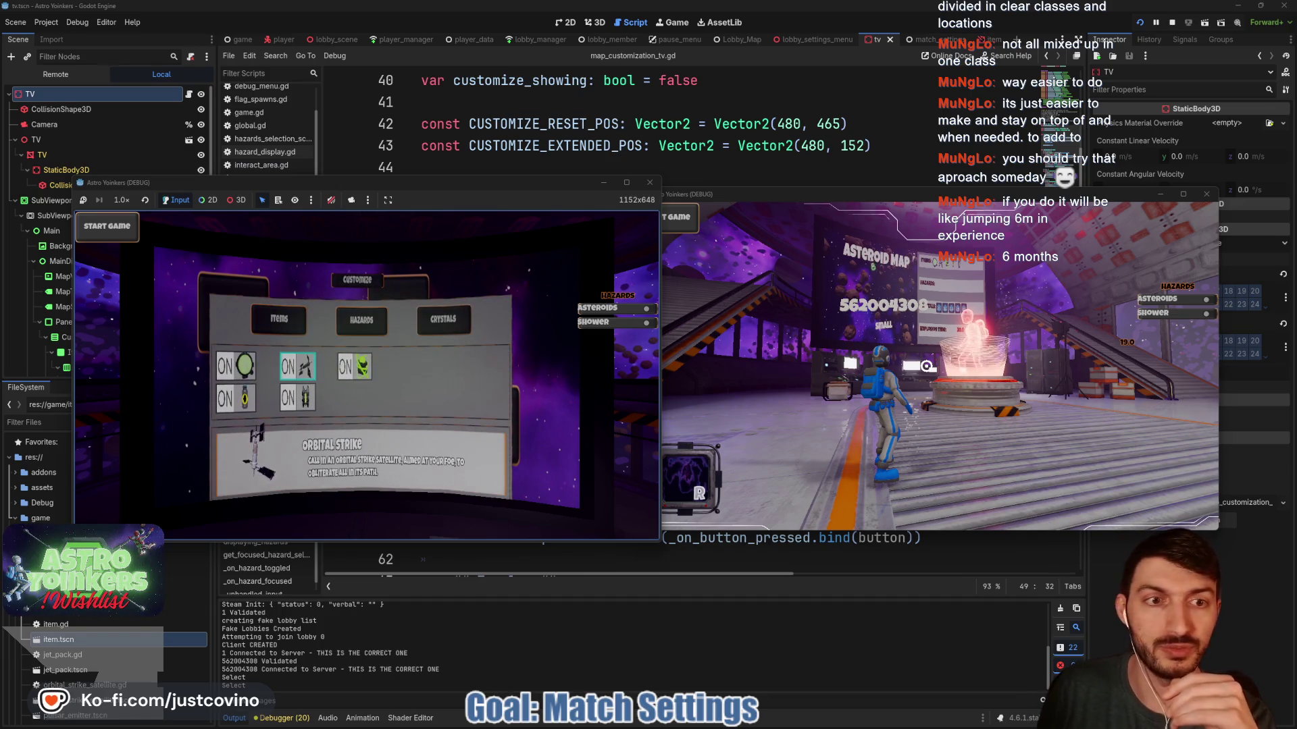
pyautogui.press('Left')
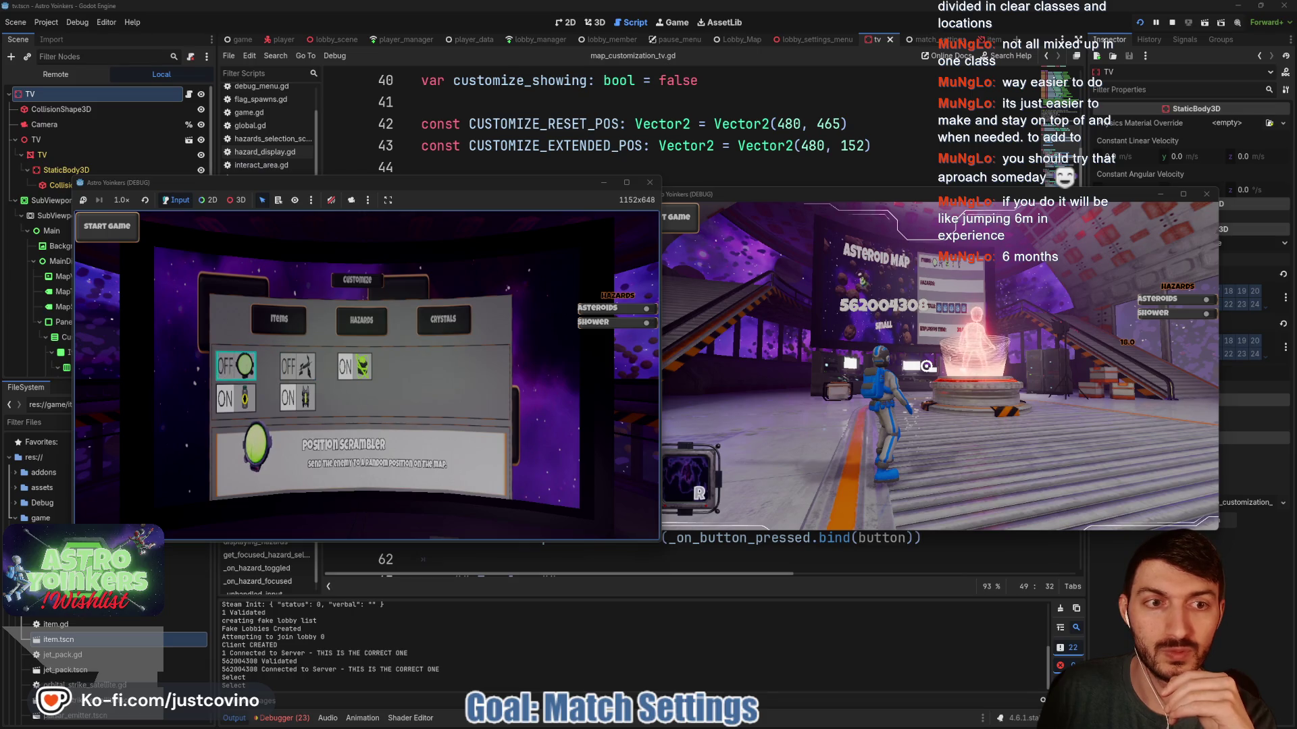
pyautogui.press('Down')
pyautogui.press('Return')
pyautogui.press('Right')
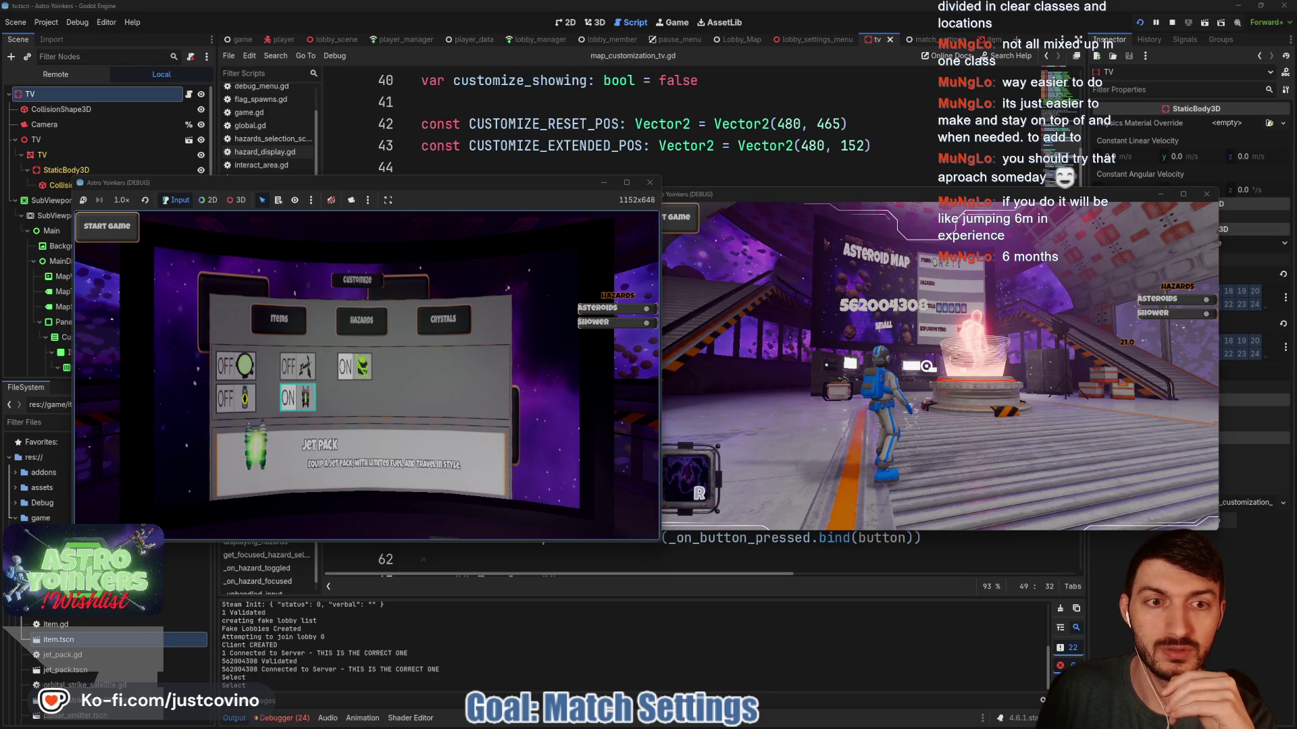
pyautogui.press('Up')
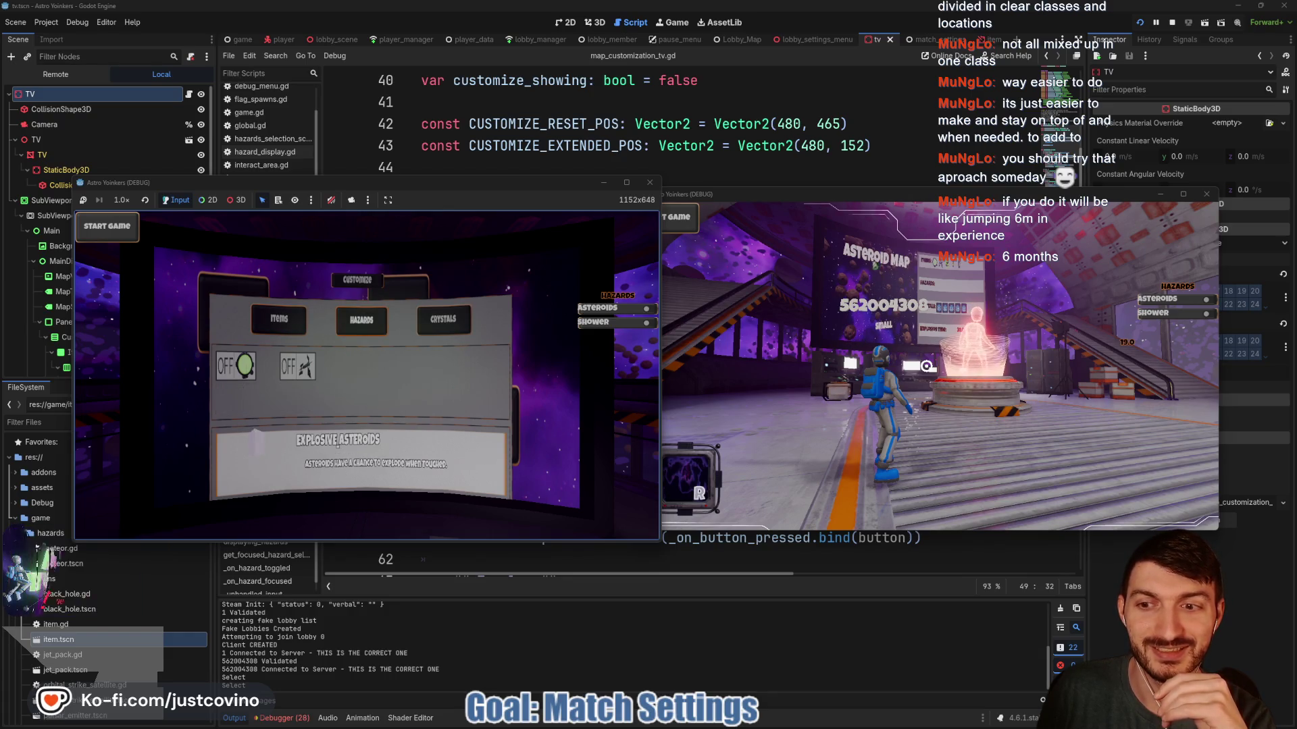
pyautogui.press('Escape')
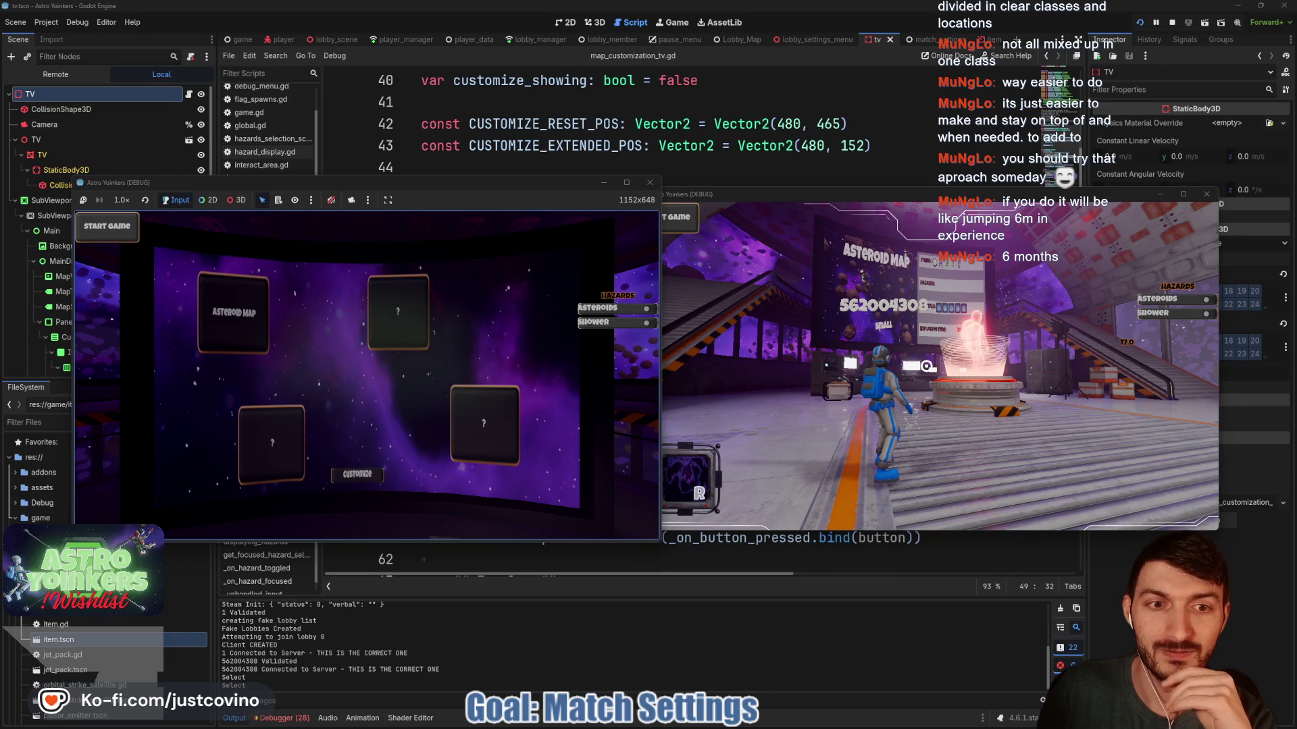
pyautogui.press('Escape')
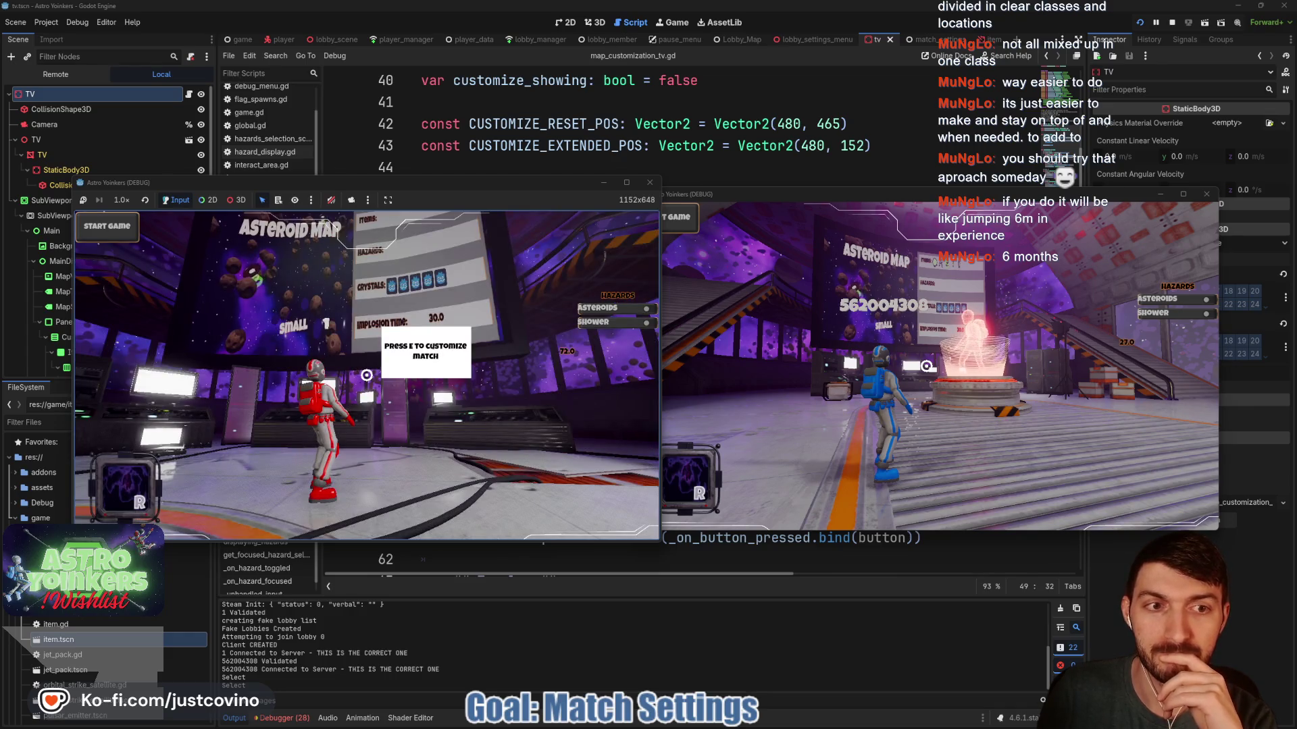
# Walk both players around the lobby, then stop the game with F8.
pyautogui.press('a')
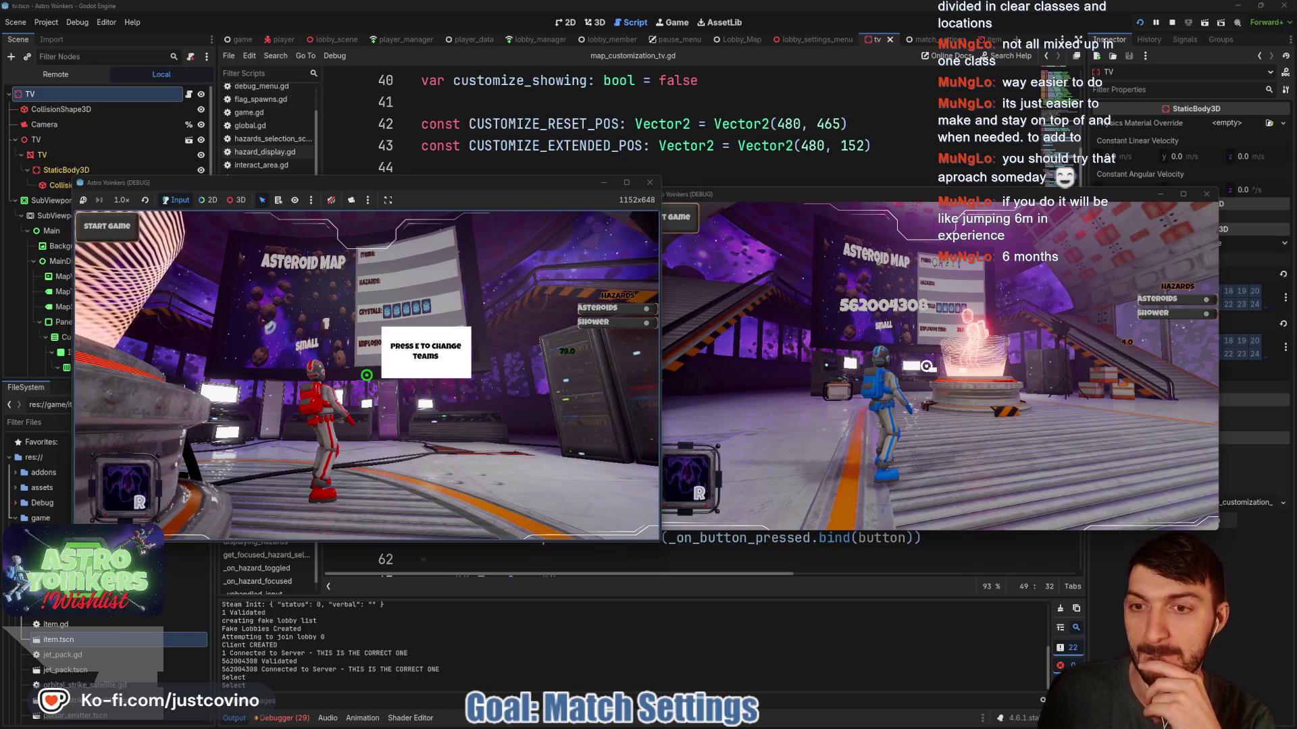
pyautogui.press('w')
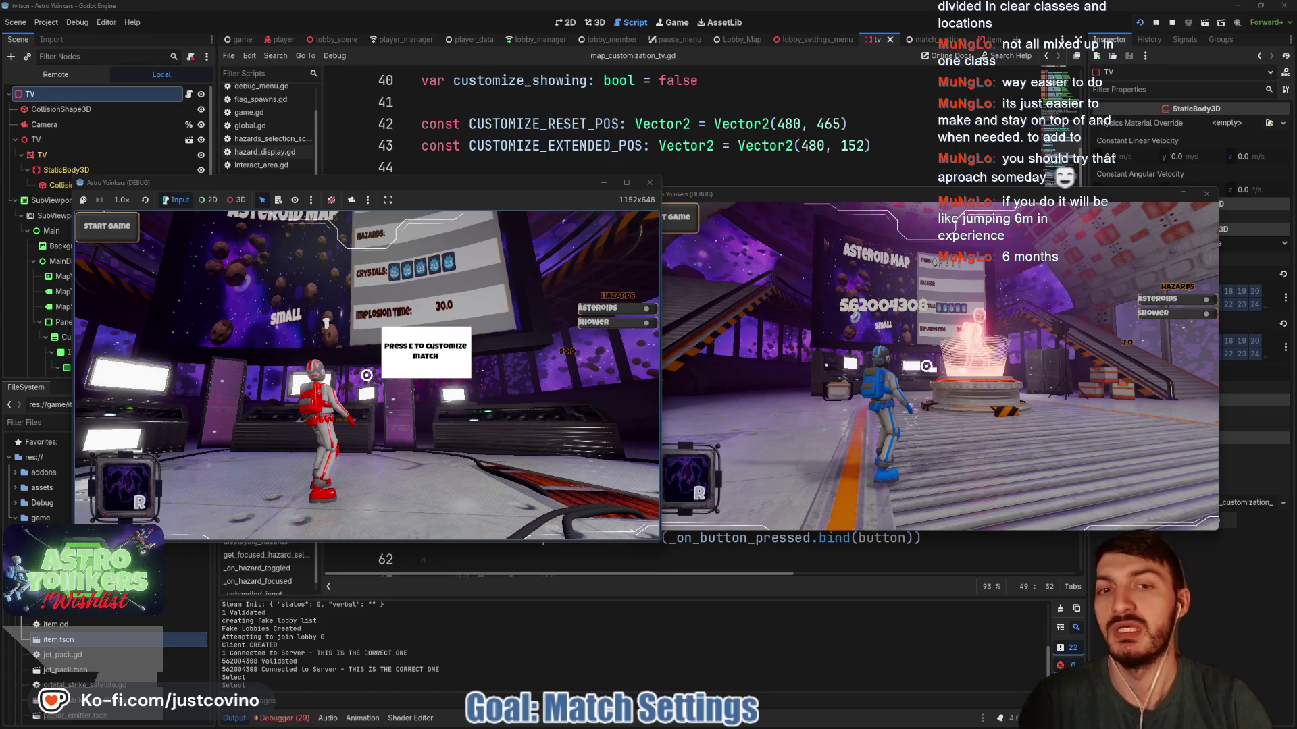
pyautogui.click(792, 302)
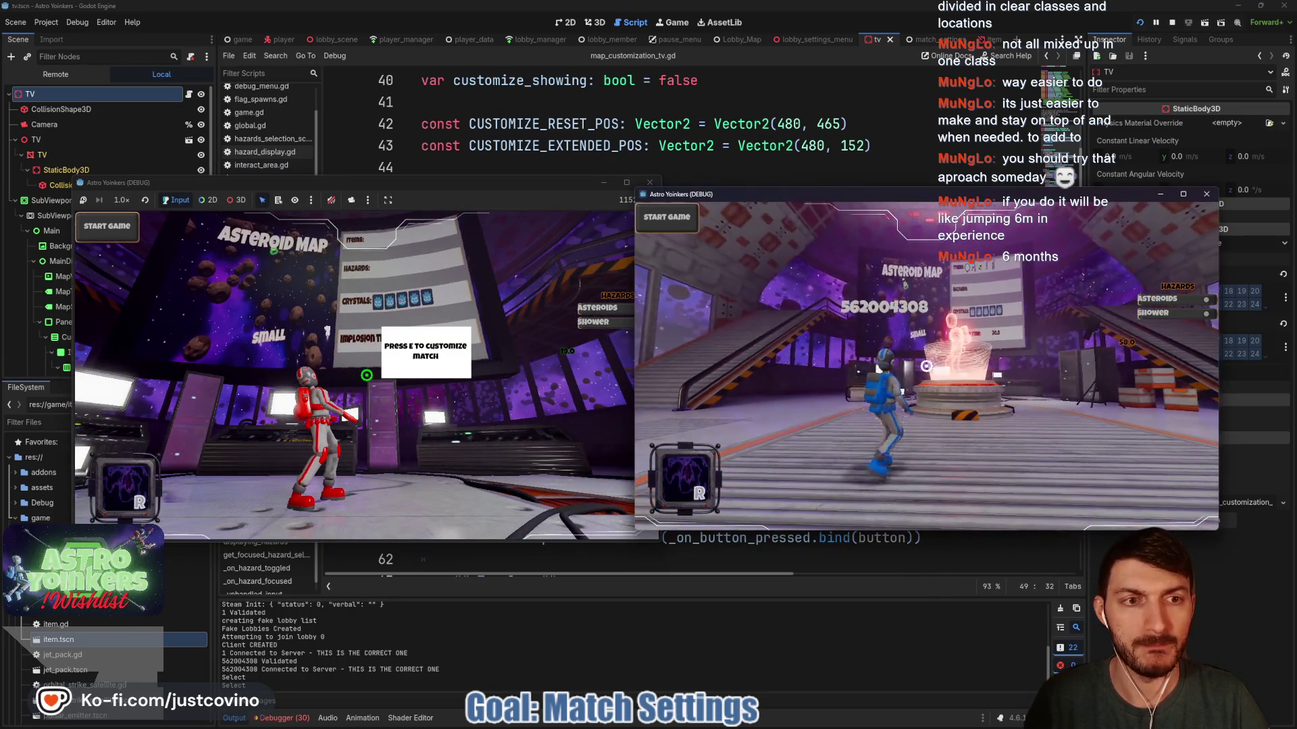
pyautogui.press('w')
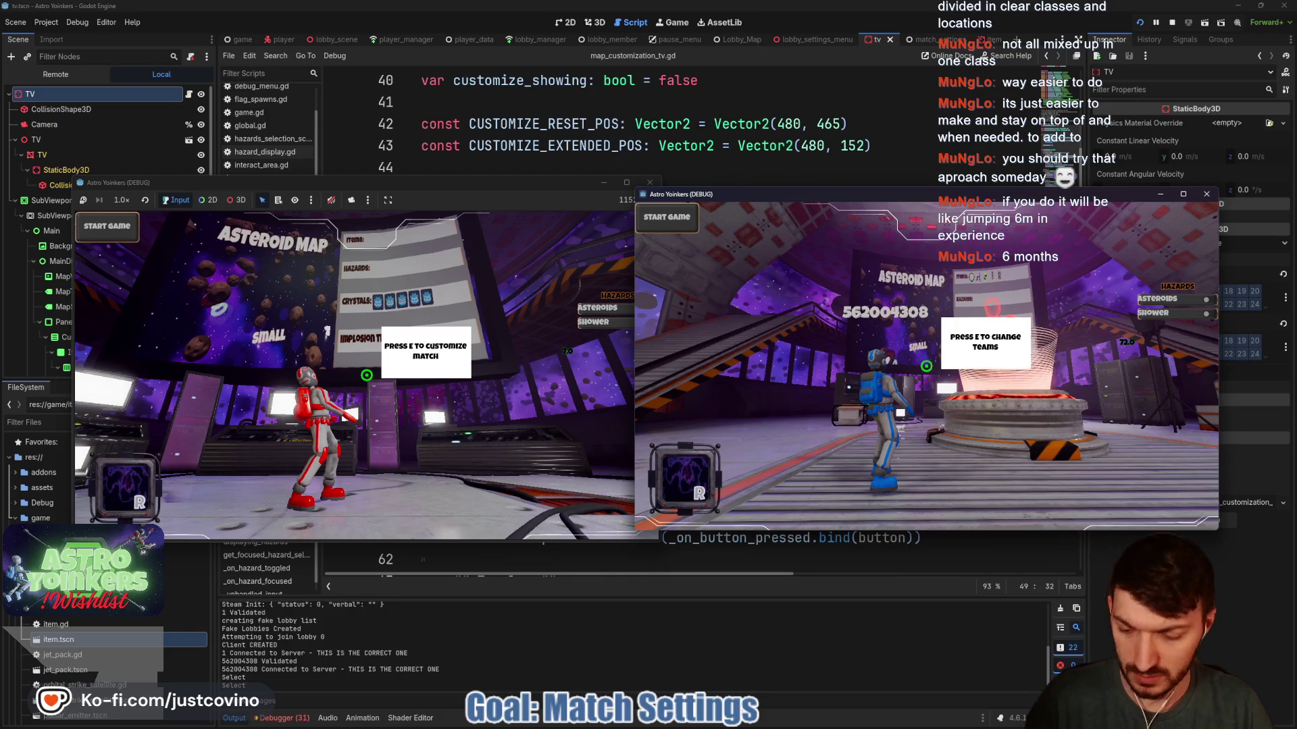
pyautogui.press('F8')
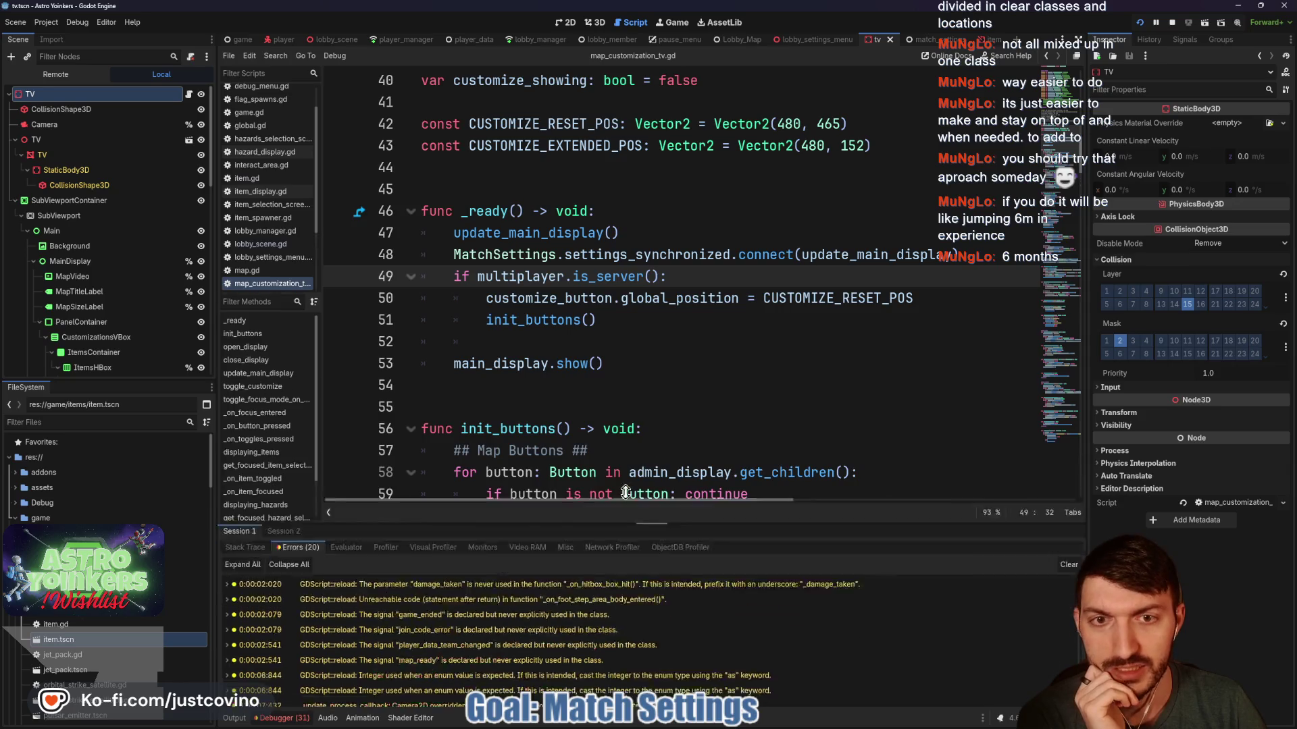
# Enlarge the Errors list, jump to the RPC error on line 199, and select its .rpc call.
pyautogui.moveTo(612, 567); pyautogui.dragTo(634, 226)
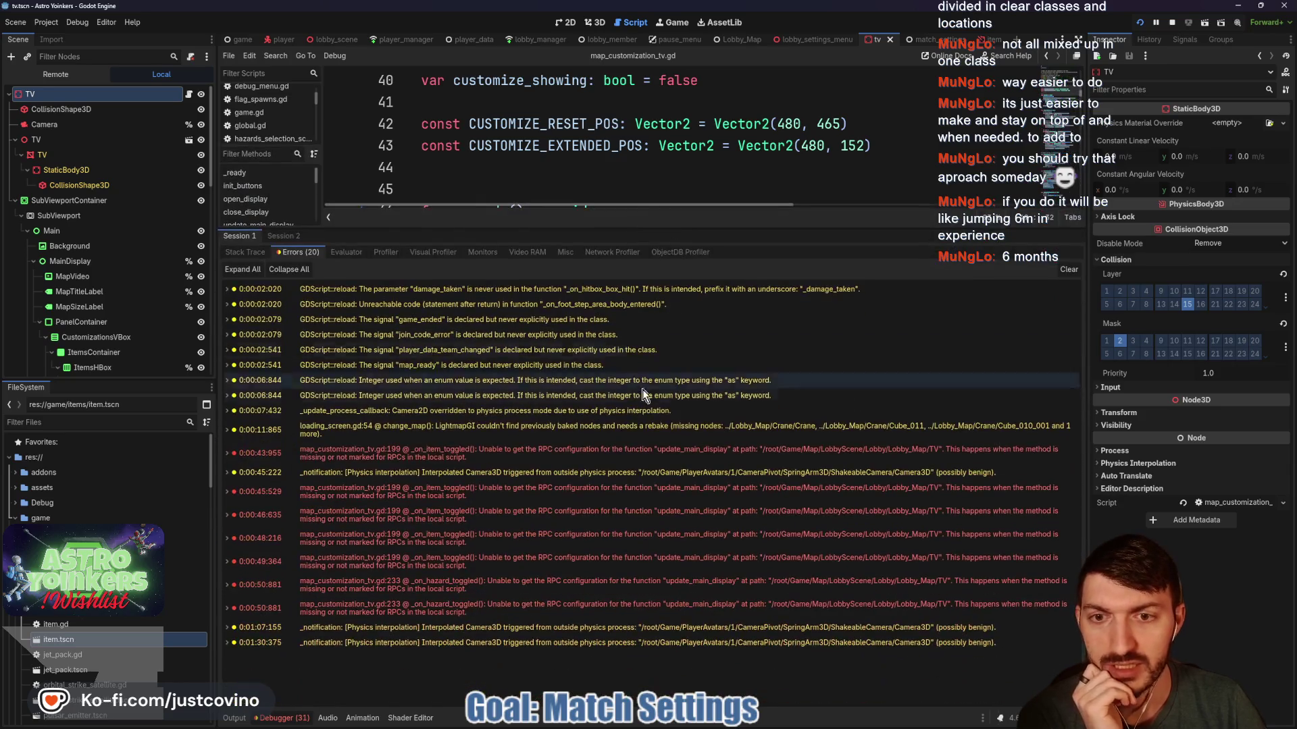
pyautogui.click(526, 496)
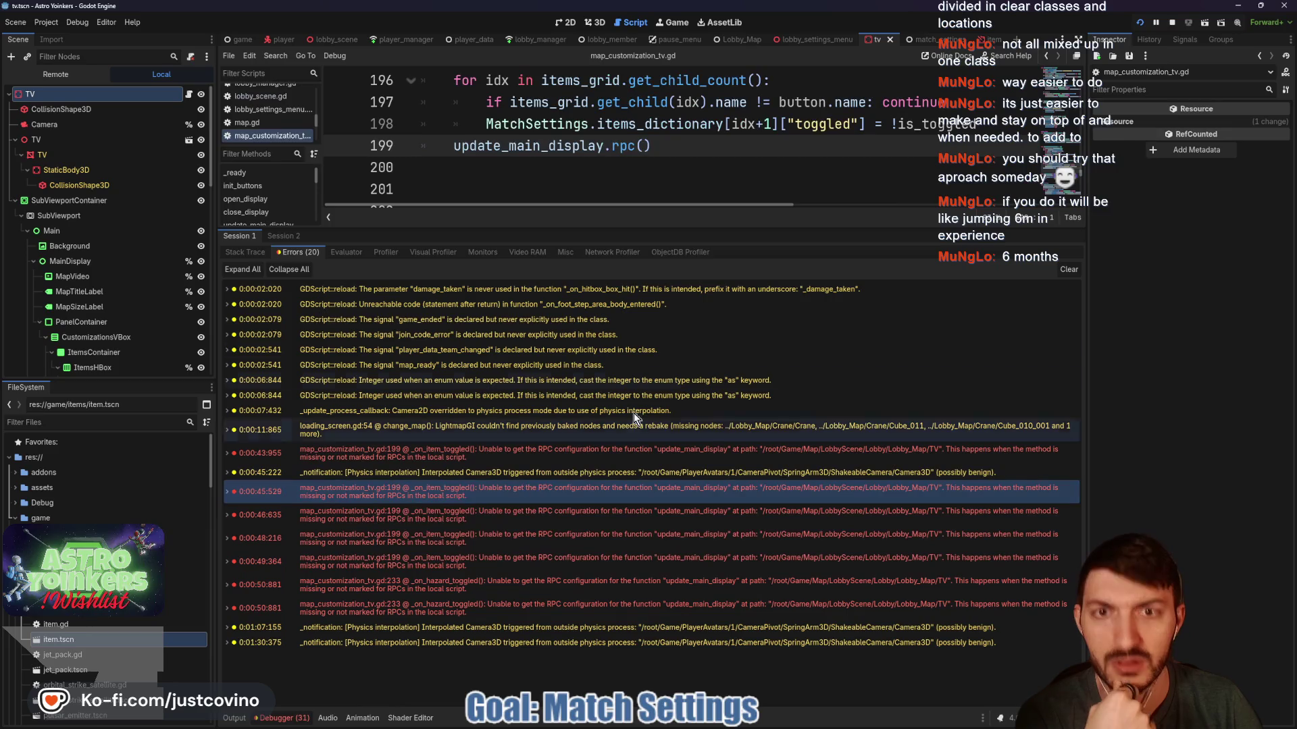
pyautogui.moveTo(653, 146); pyautogui.dragTo(611, 147)
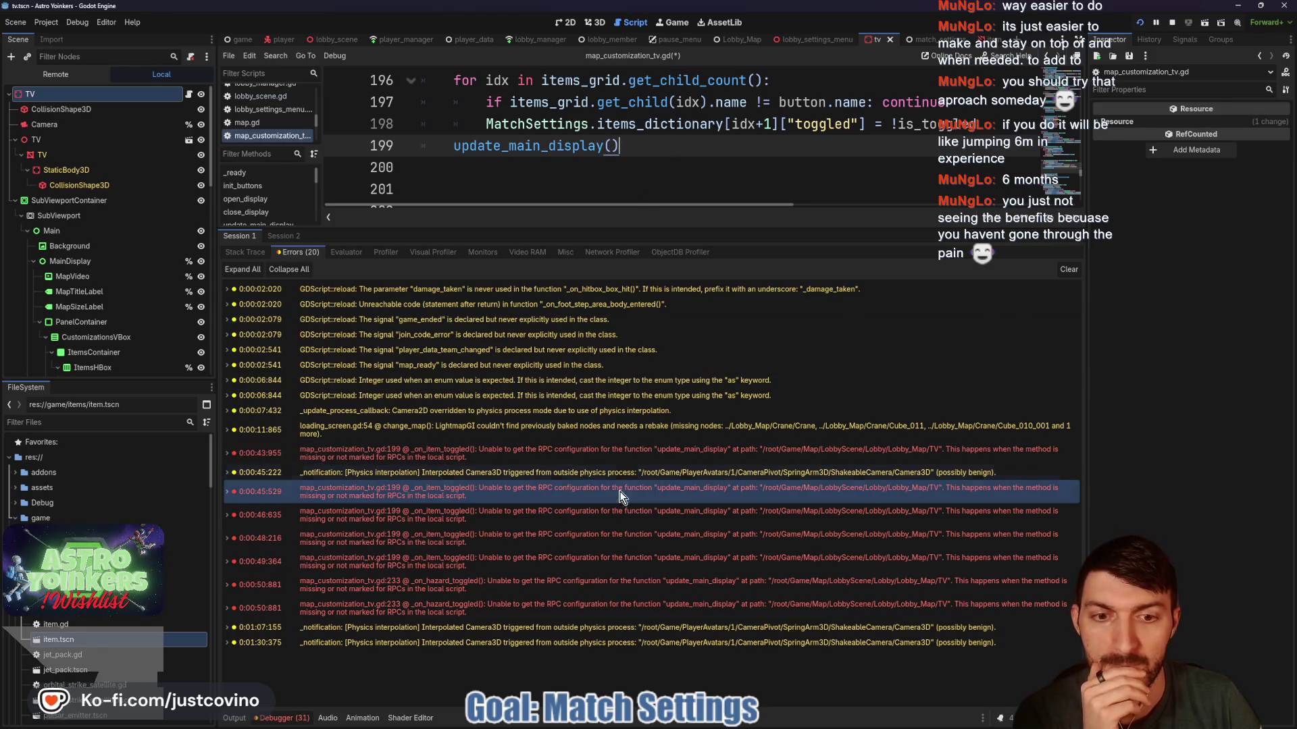
# Check the hazard-toggle errors at lines 233 and 248, save, shrink the debugger, and rerun.
pyautogui.click(613, 520)
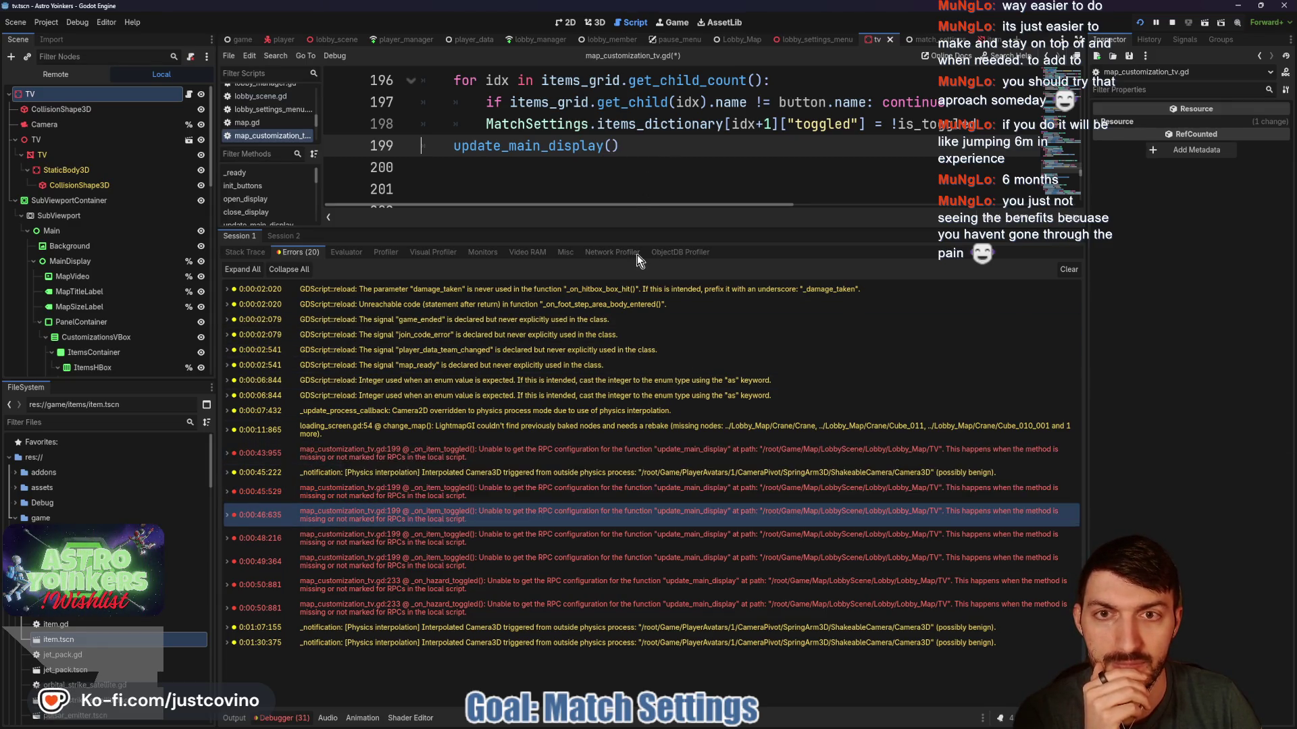
pyautogui.click(594, 584)
pyautogui.click(658, 148)
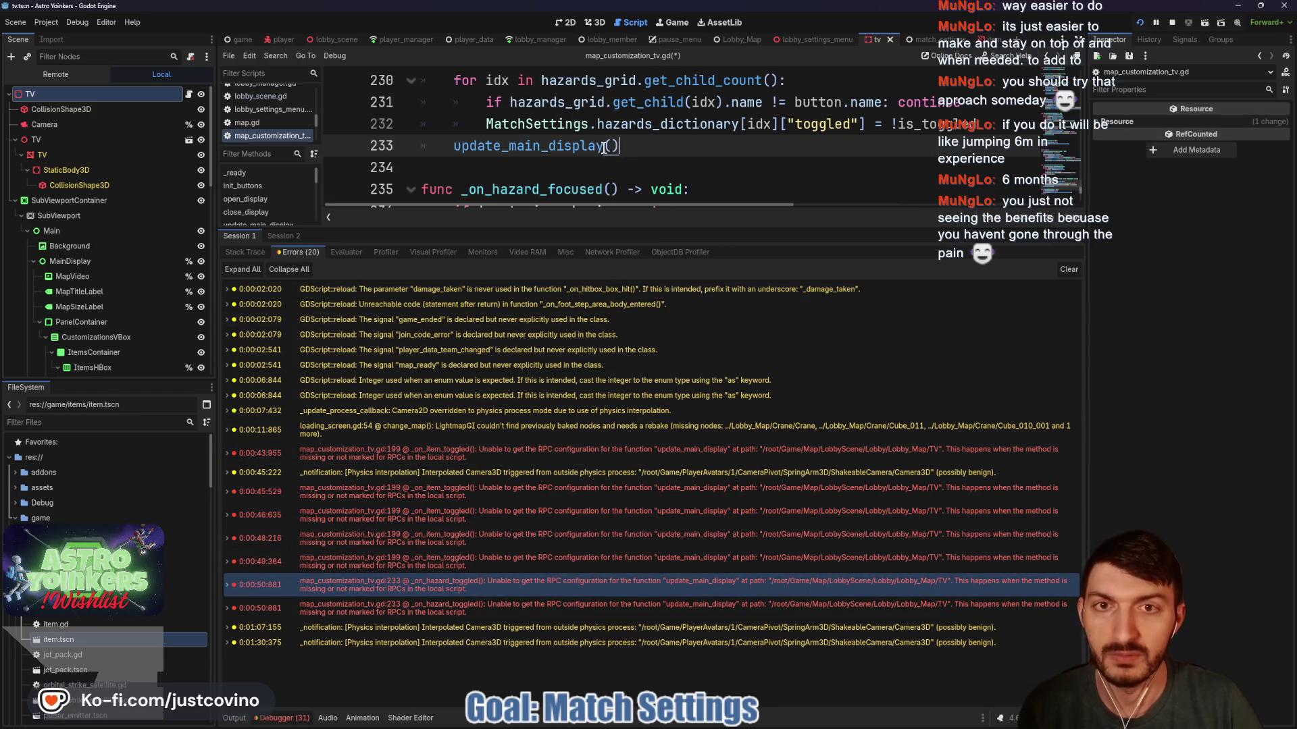
pyautogui.click(567, 608)
pyautogui.scroll(-5, 667, 197)
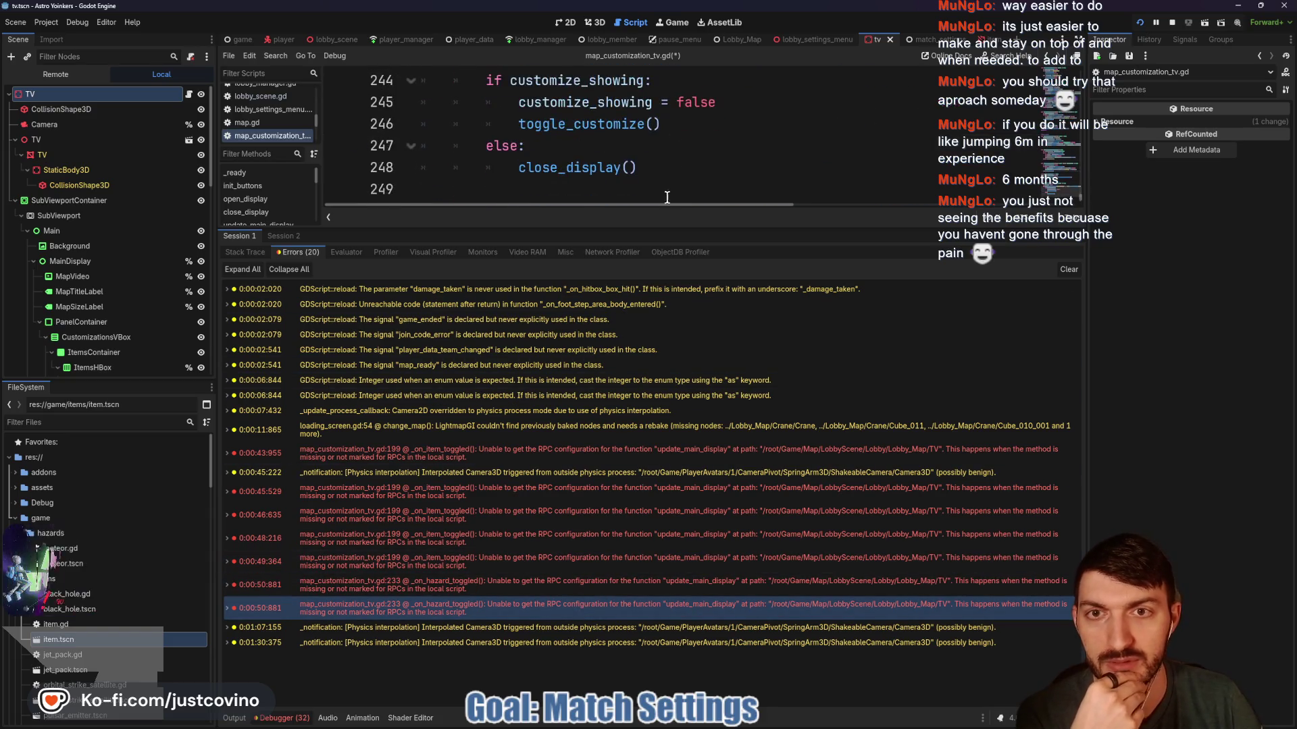
pyautogui.click(660, 160)
pyautogui.hotkey('ctrl', 's')
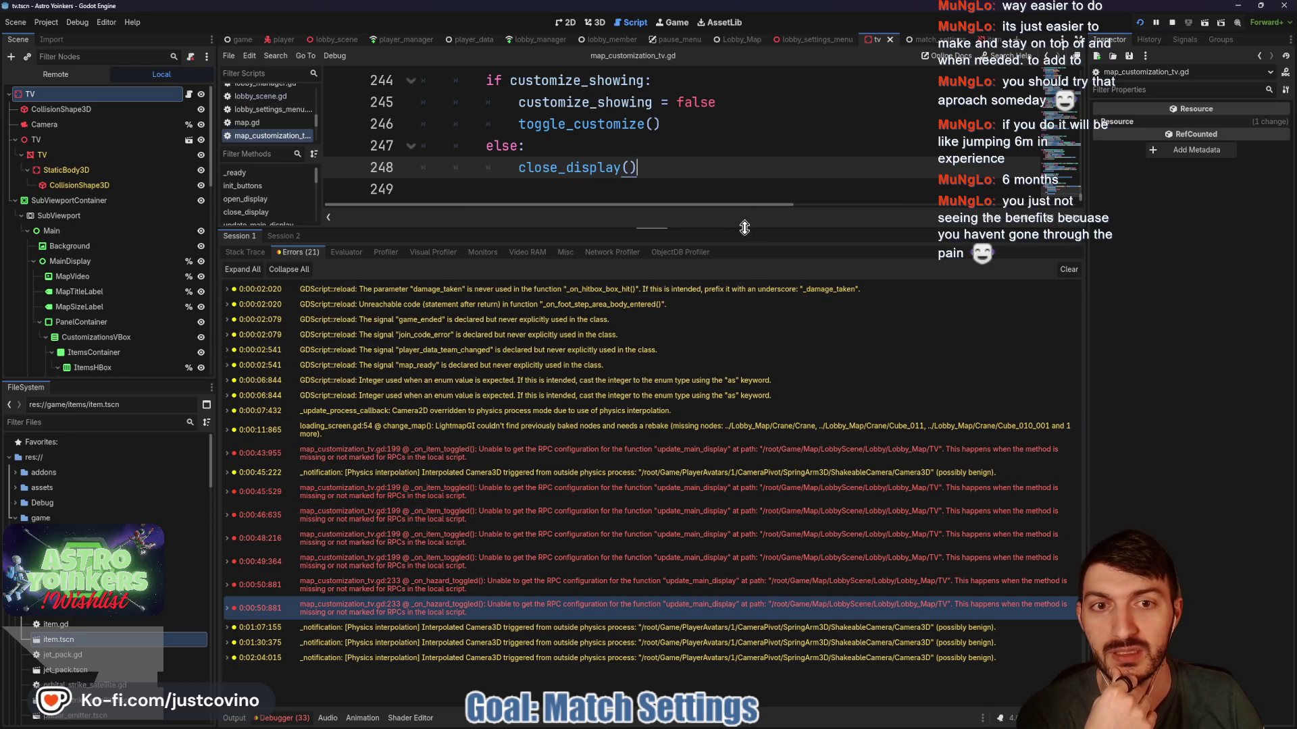
pyautogui.moveTo(744, 227); pyautogui.dragTo(727, 552)
pyautogui.press('F5')
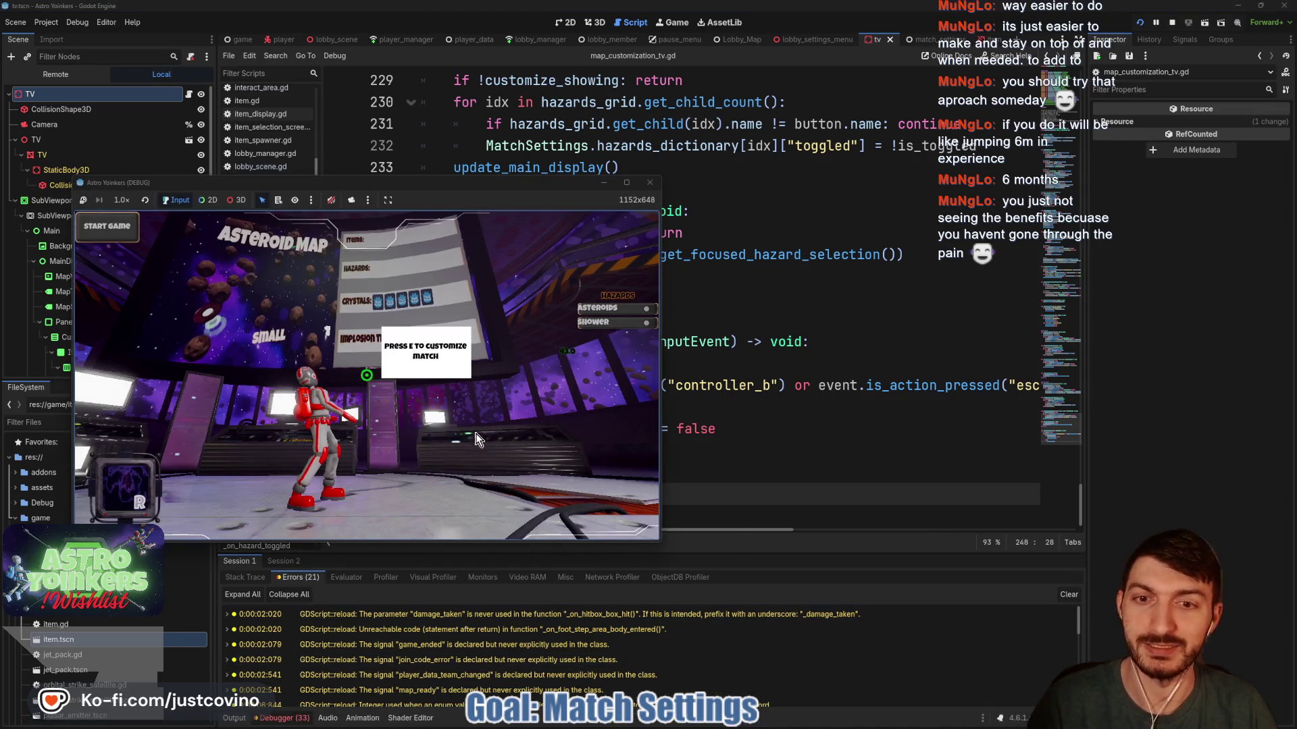
# Walk to the board and open the match customization panel in the first game window.
pyautogui.click(452, 423)
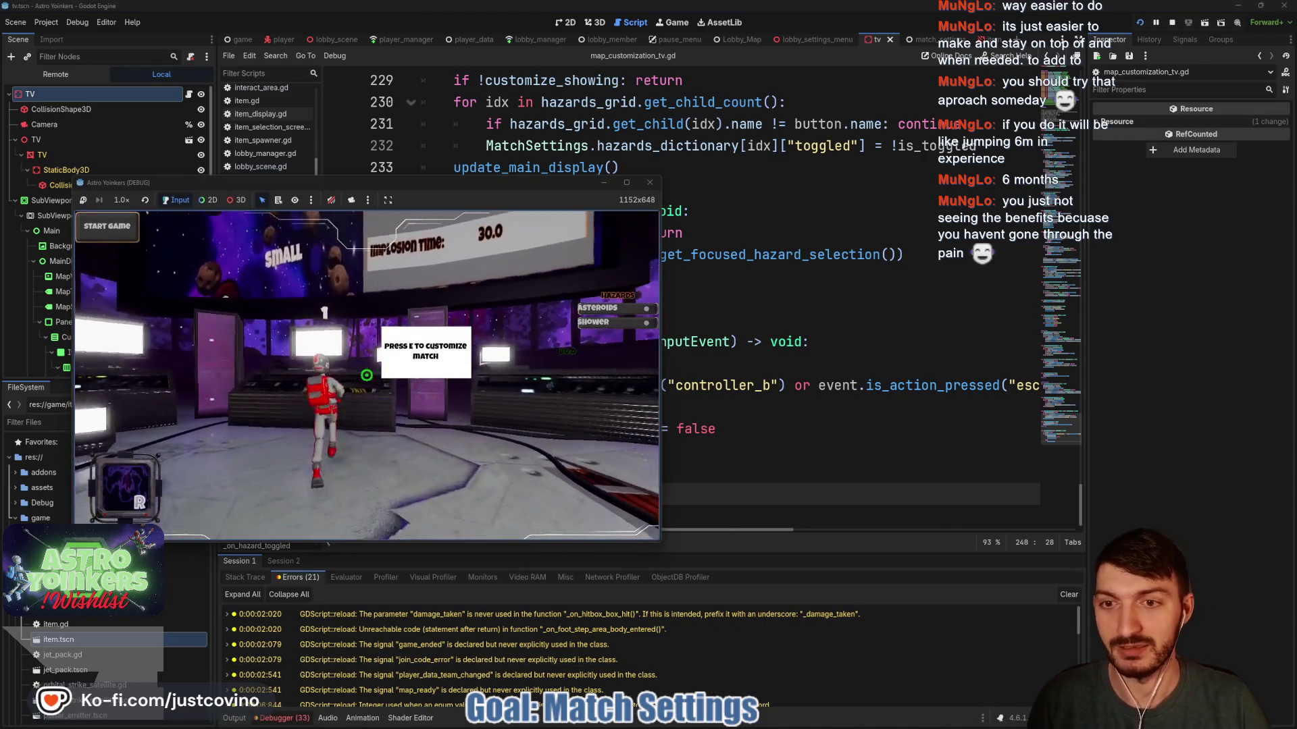
pyautogui.press('e')
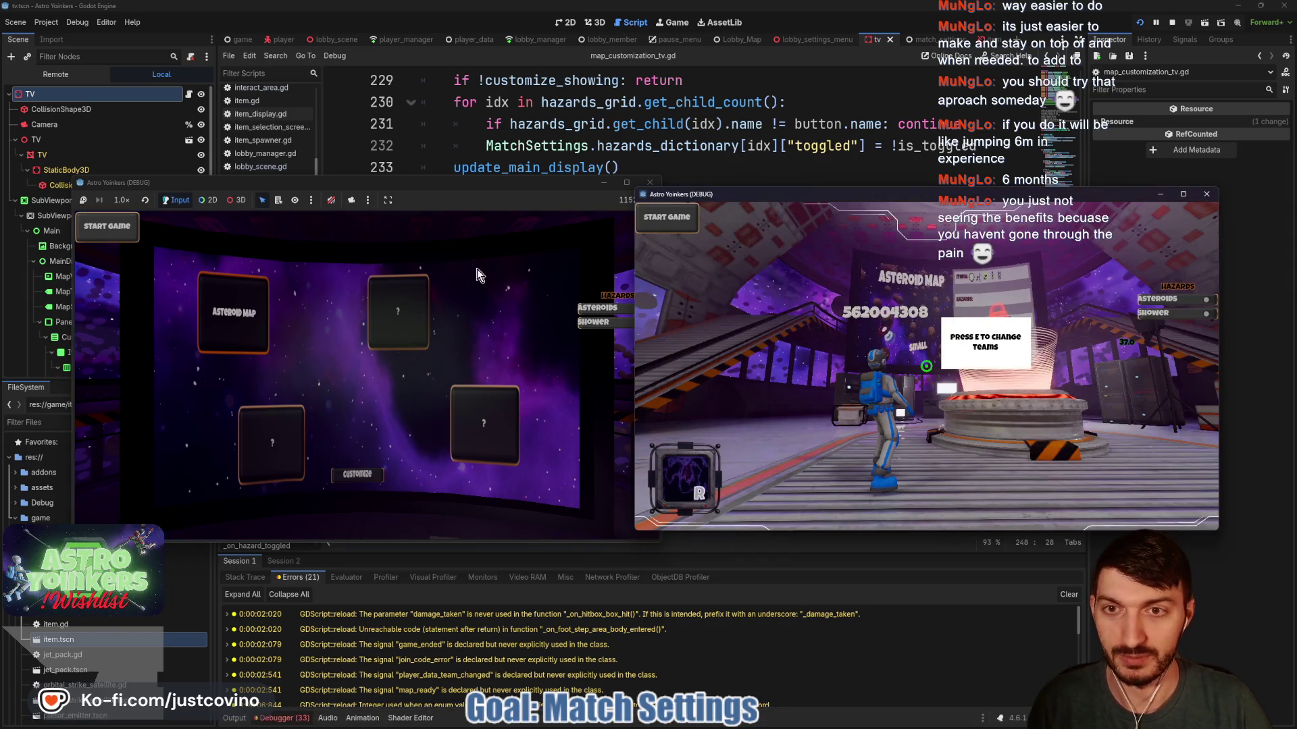
pyautogui.click(428, 375)
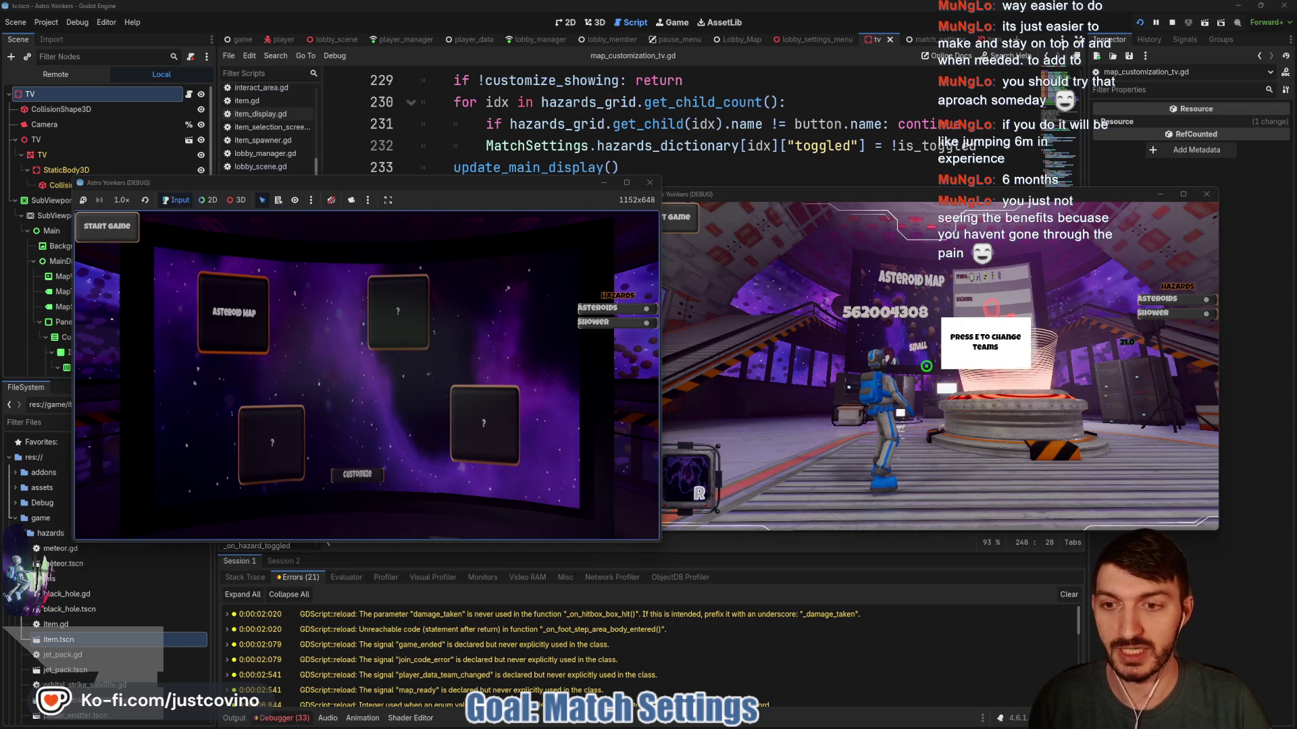
pyautogui.click(357, 474)
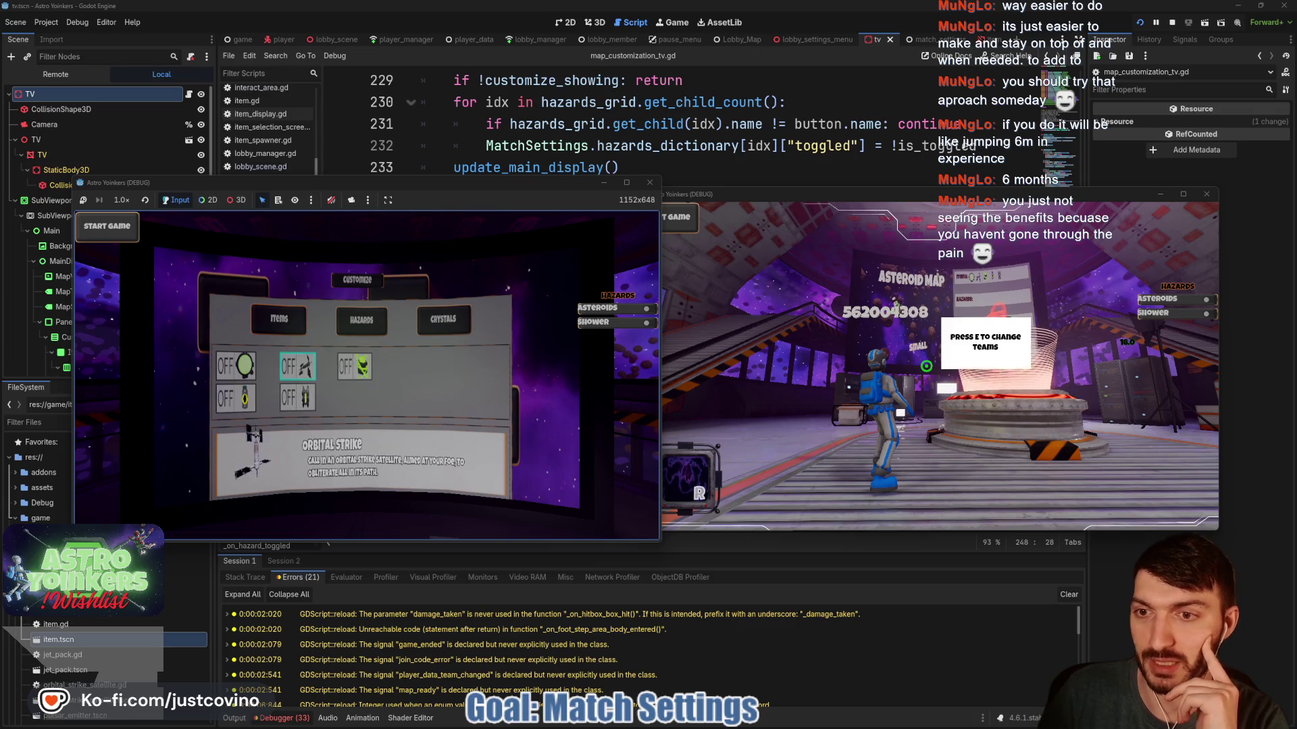
# Switch Orbital Strike on and back off, then turn Jet Pack off.
pyautogui.press('Return')
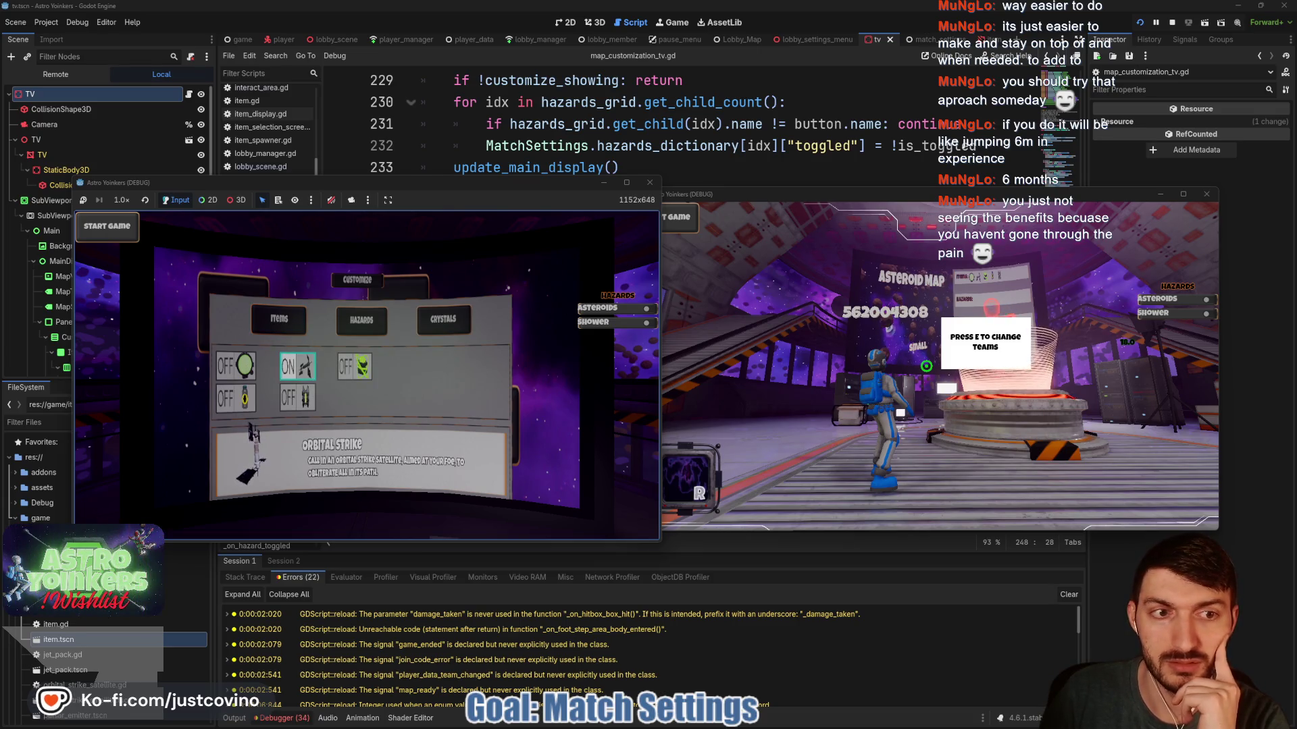
pyautogui.press('Left')
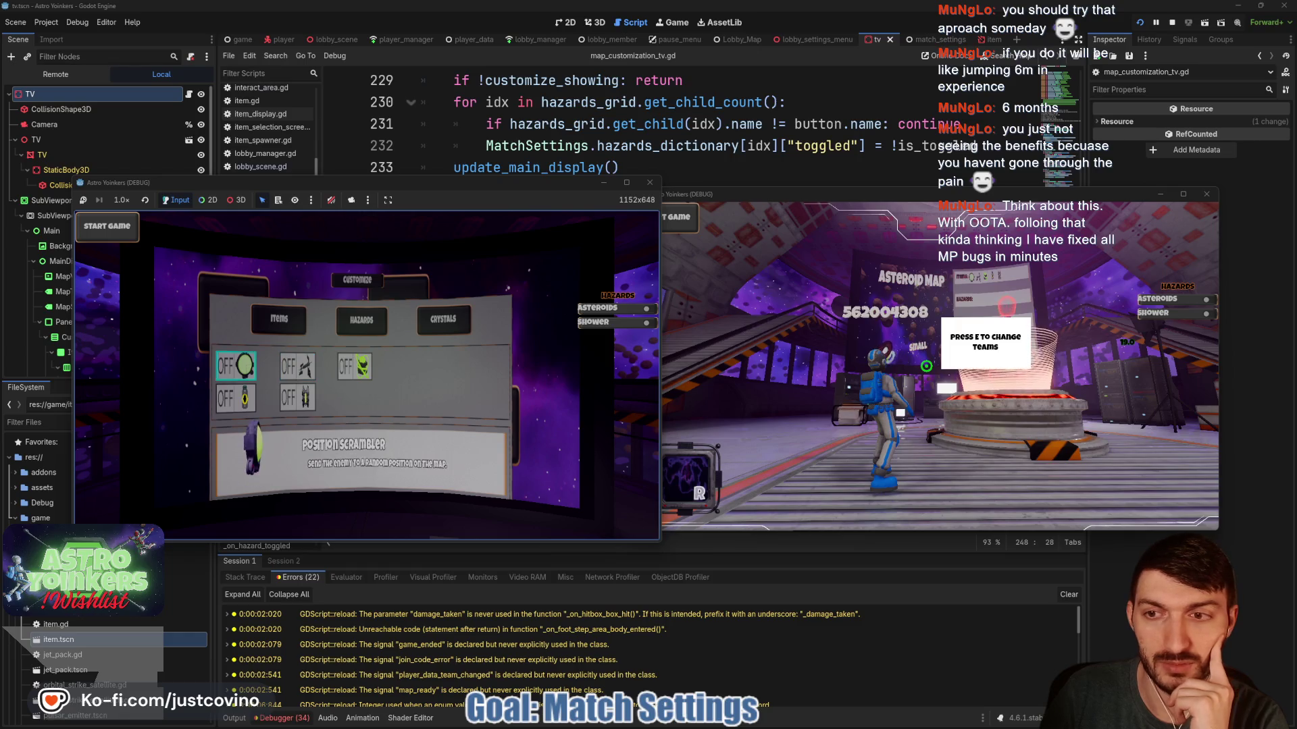
pyautogui.press('Down')
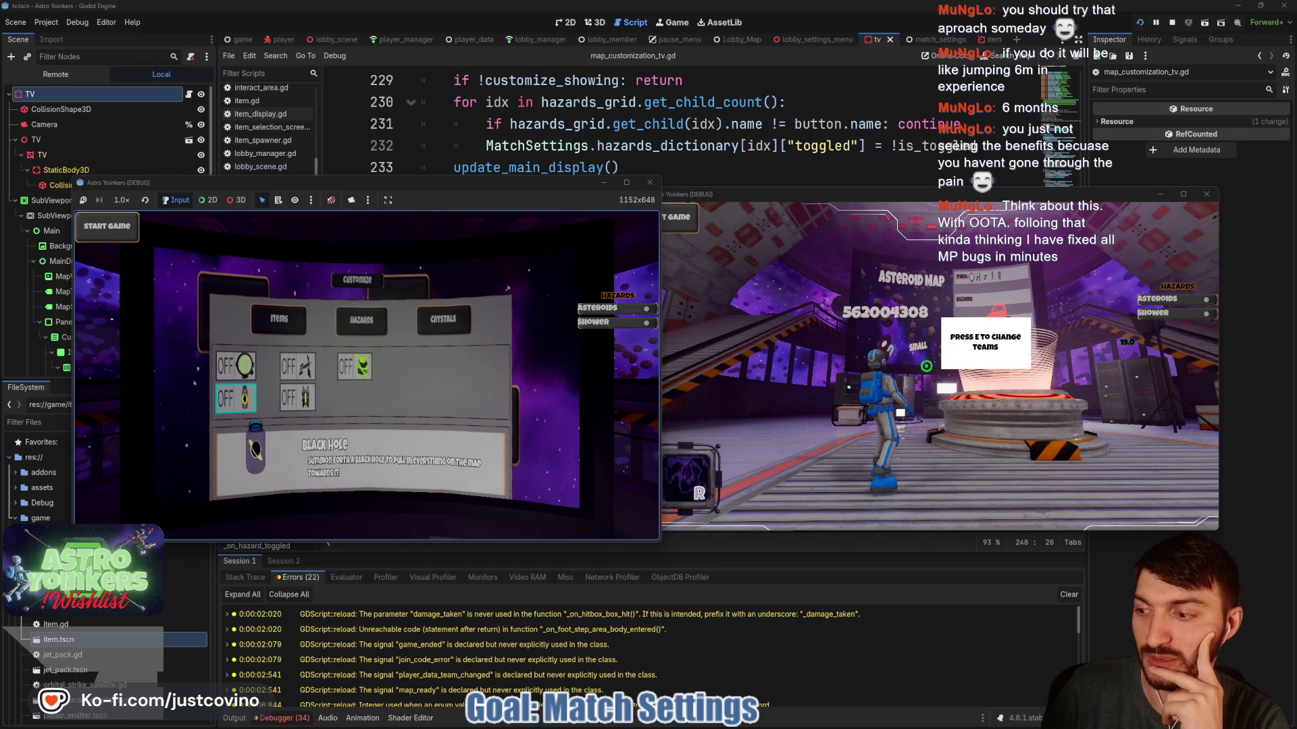
pyautogui.press('Right')
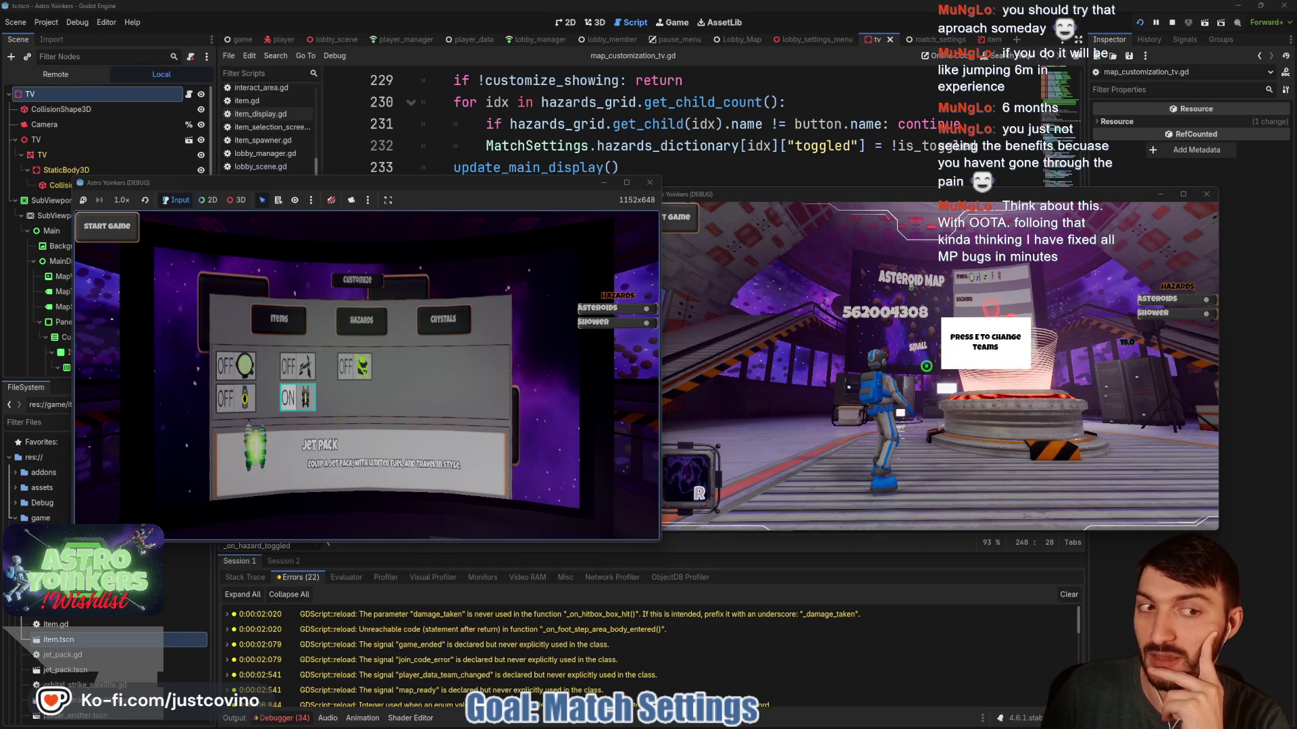
pyautogui.press('Up')
pyautogui.press('Return')
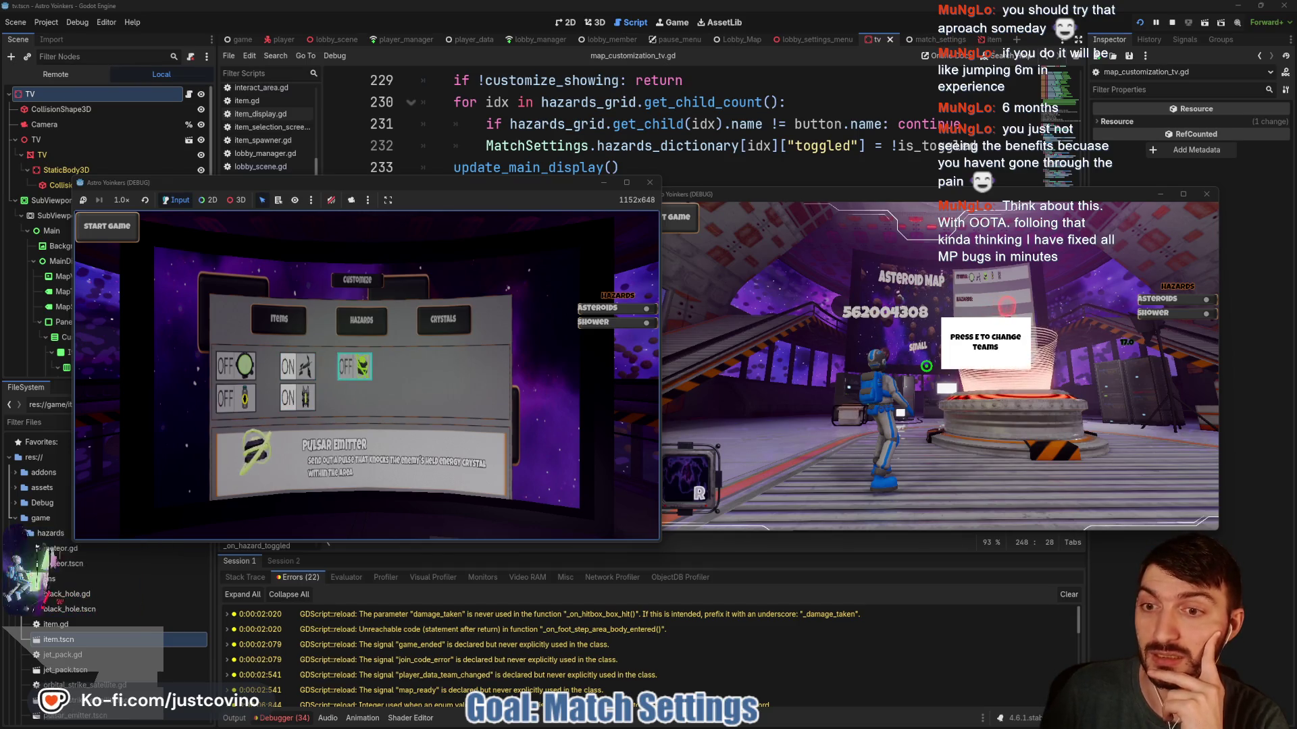
pyautogui.press('Down')
pyautogui.press('Return')
# Switch Black Hole and Jet Pack on, Orbital Strike off, then browse to Meteor Shower.
pyautogui.press('Left')
pyautogui.press('Return')
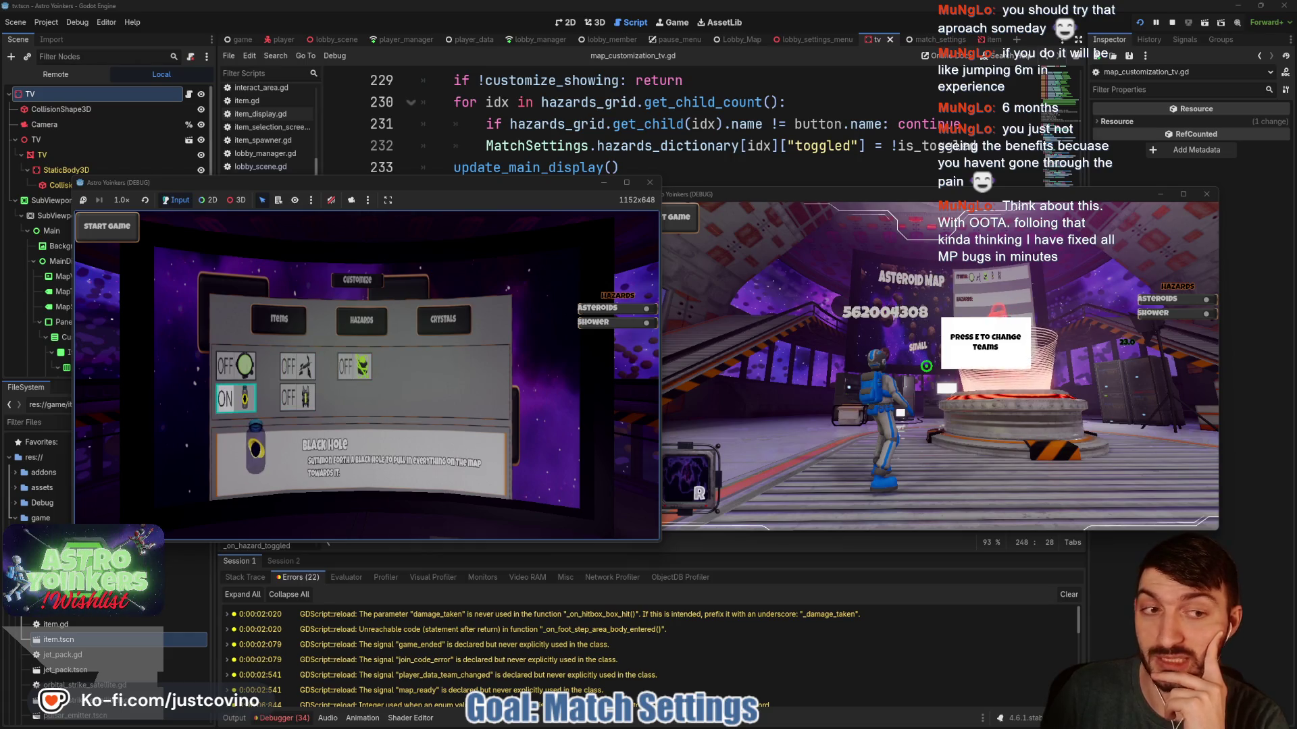
pyautogui.press('Right')
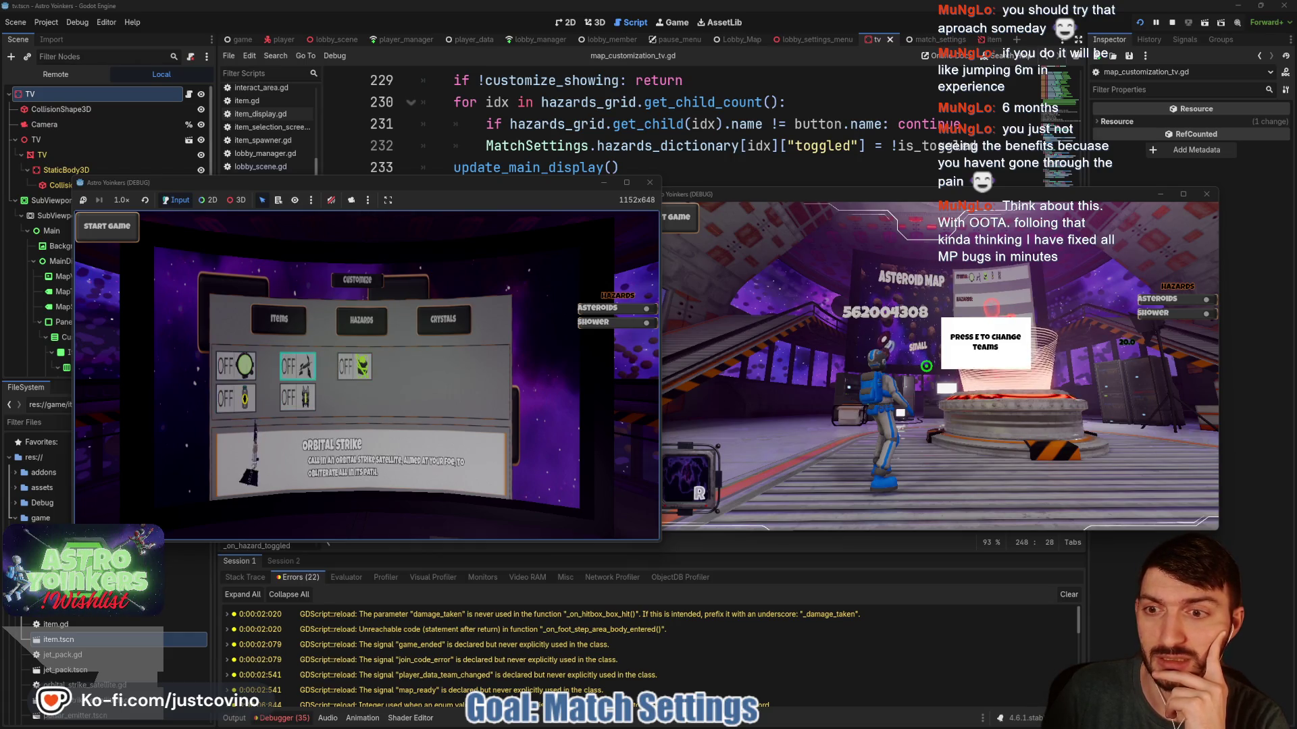
pyautogui.press('Return')
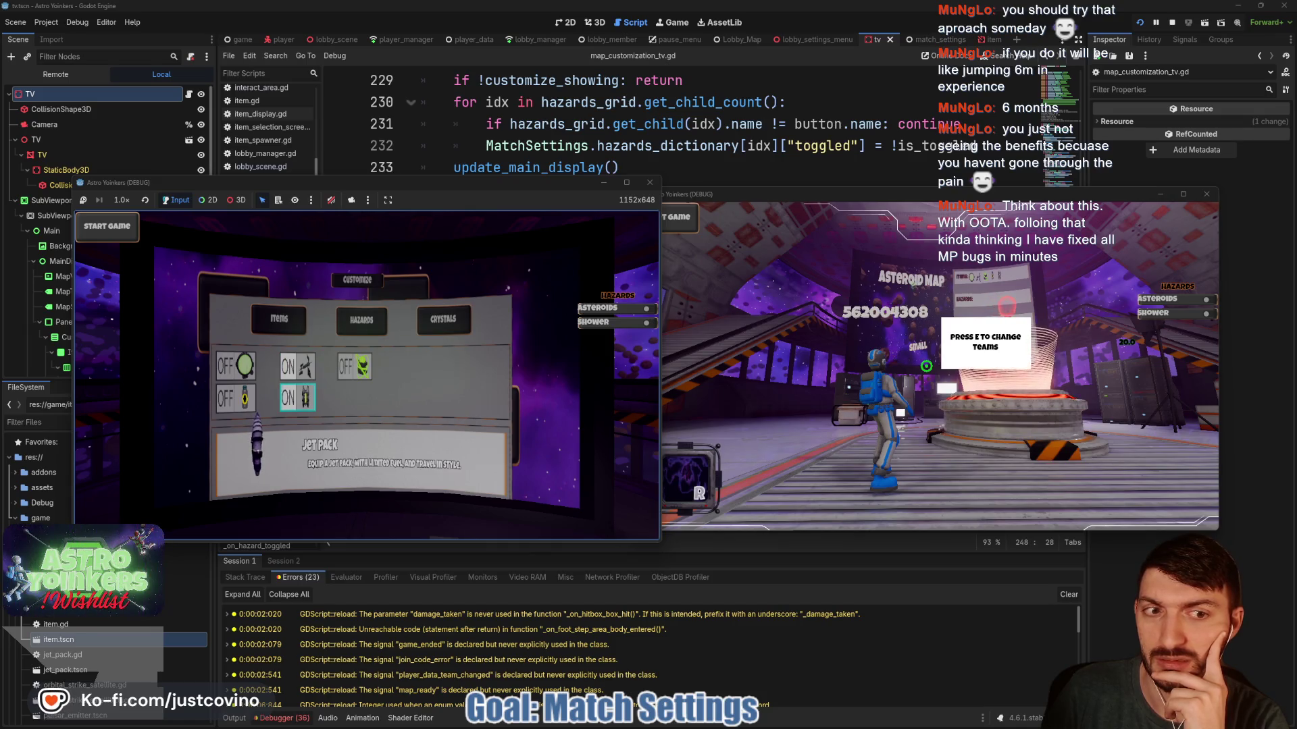
pyautogui.press('Up')
pyautogui.press('Return')
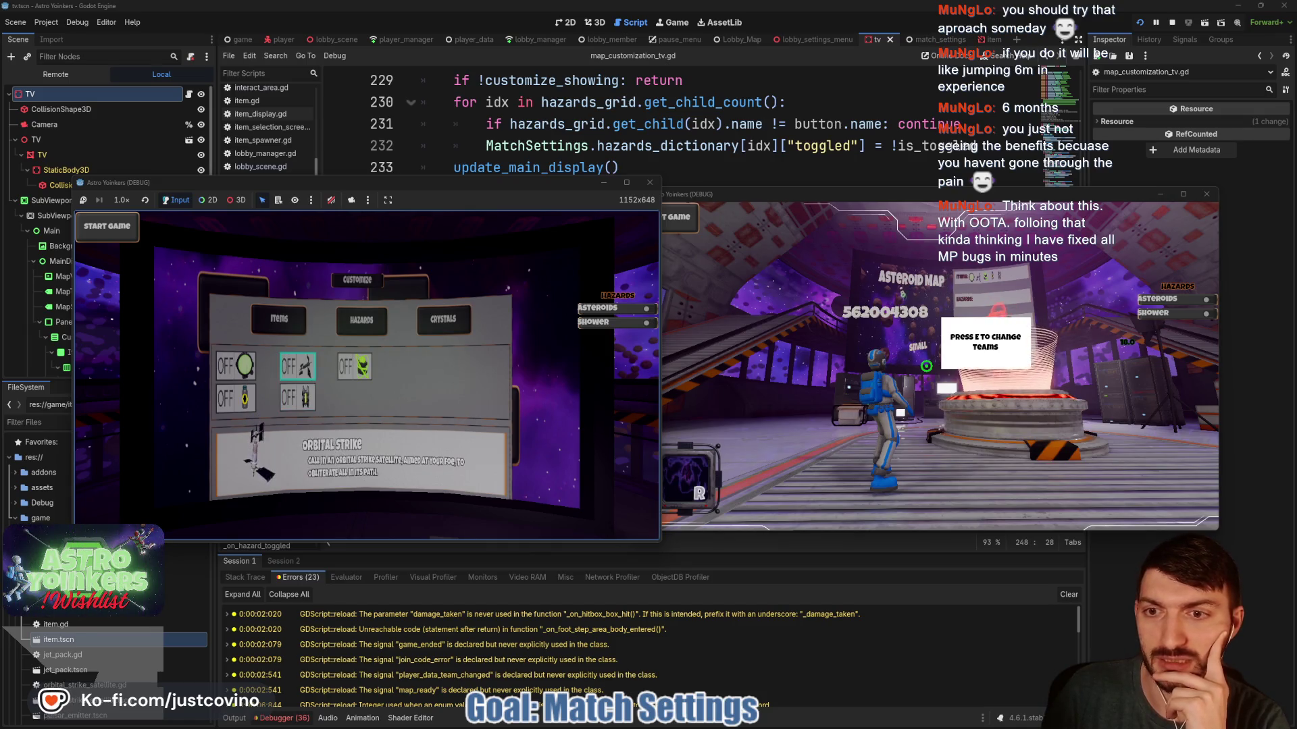
pyautogui.press('Left')
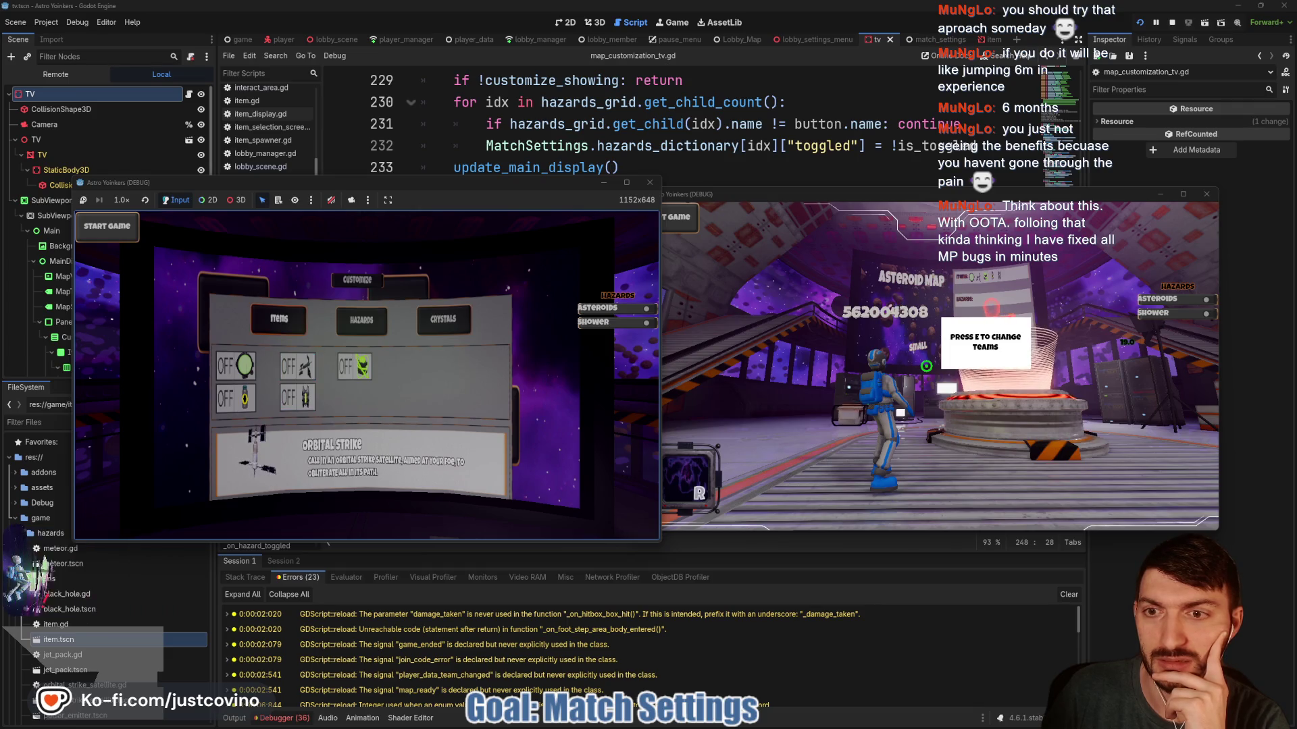
pyautogui.press('Right')
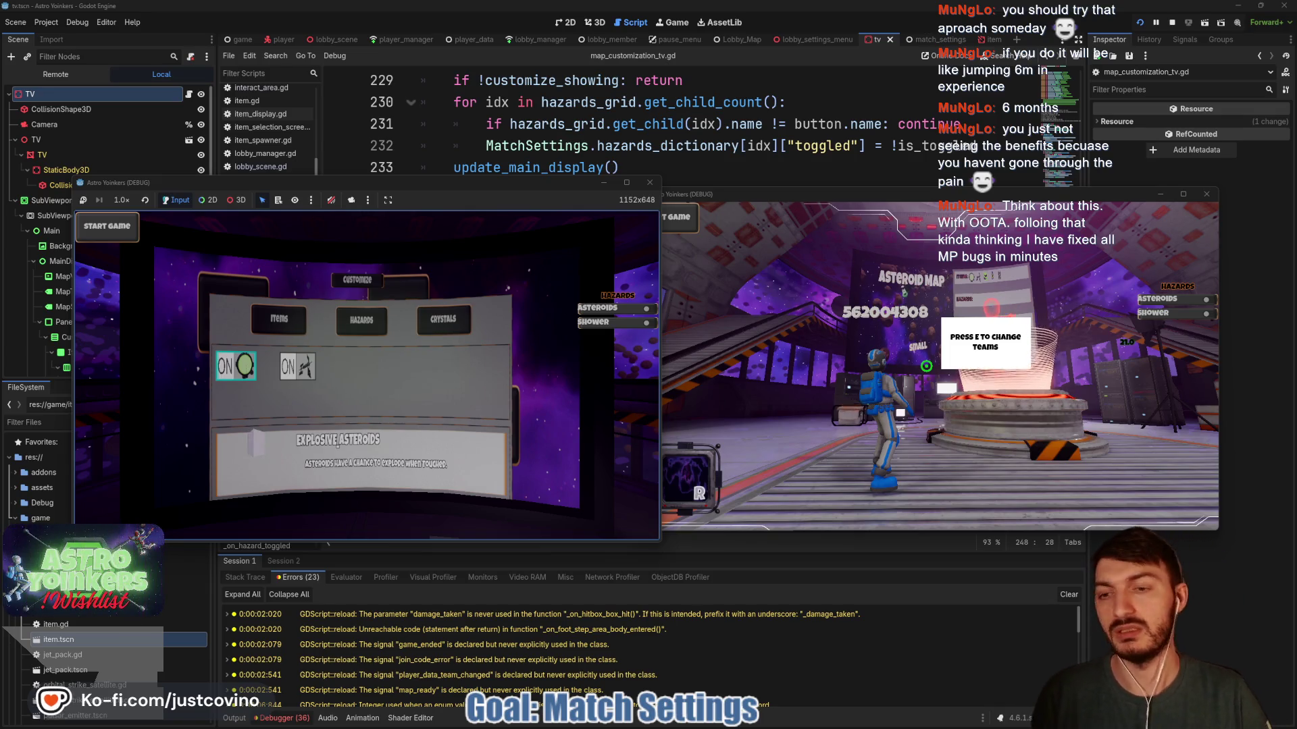
# Walk the second window's player to the team platform and stop the running game.
pyautogui.click(867, 332)
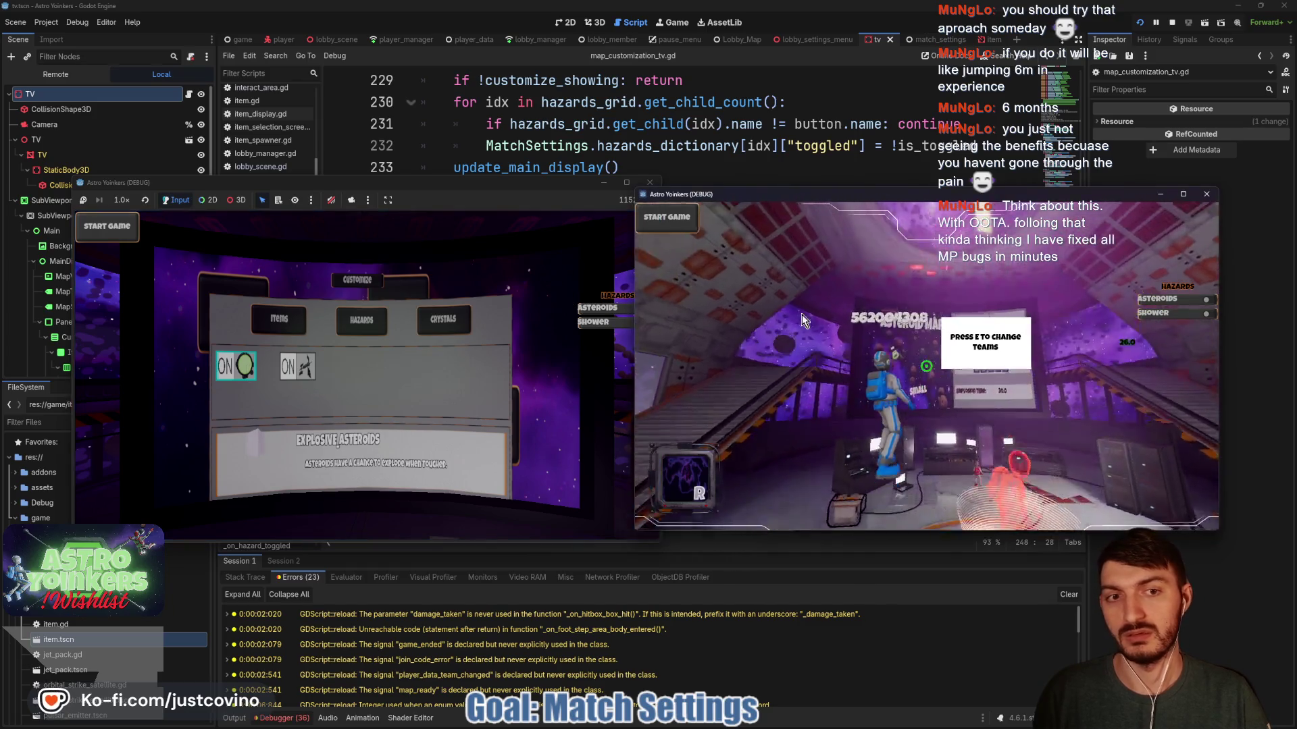
pyautogui.press('w')
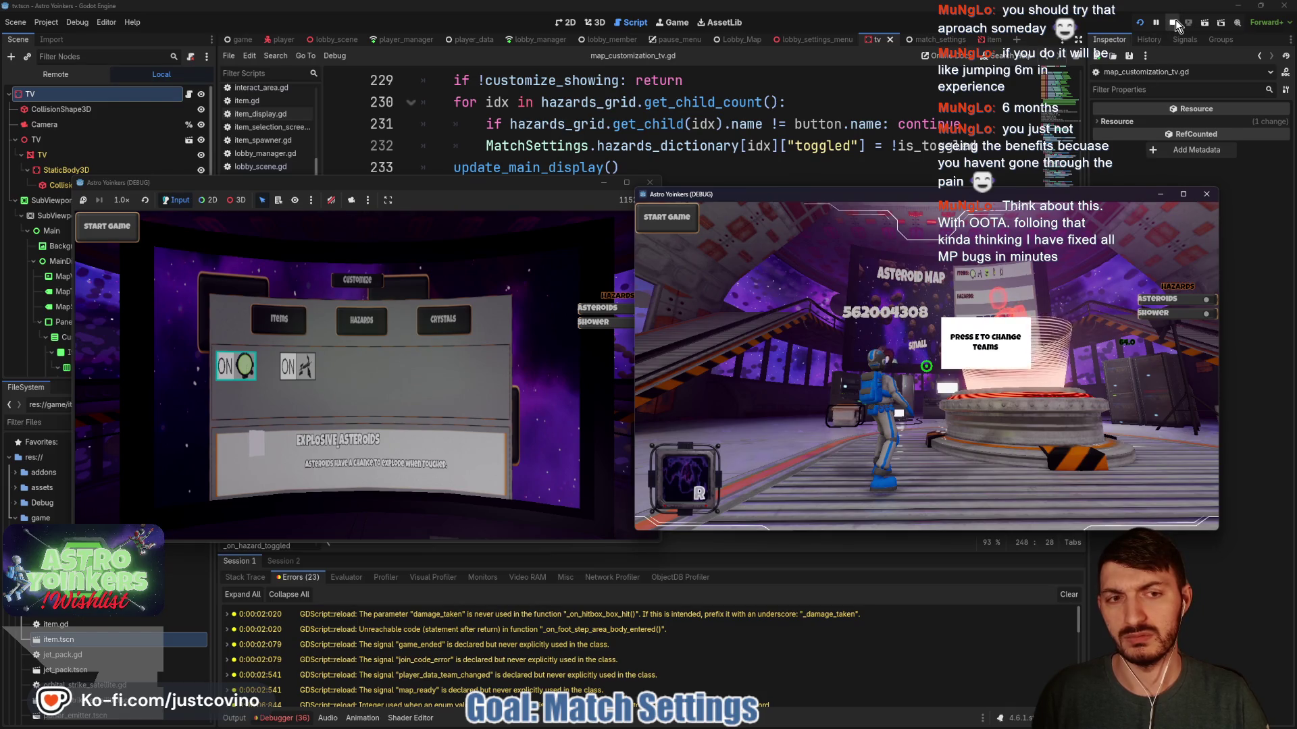
pyautogui.press('w')
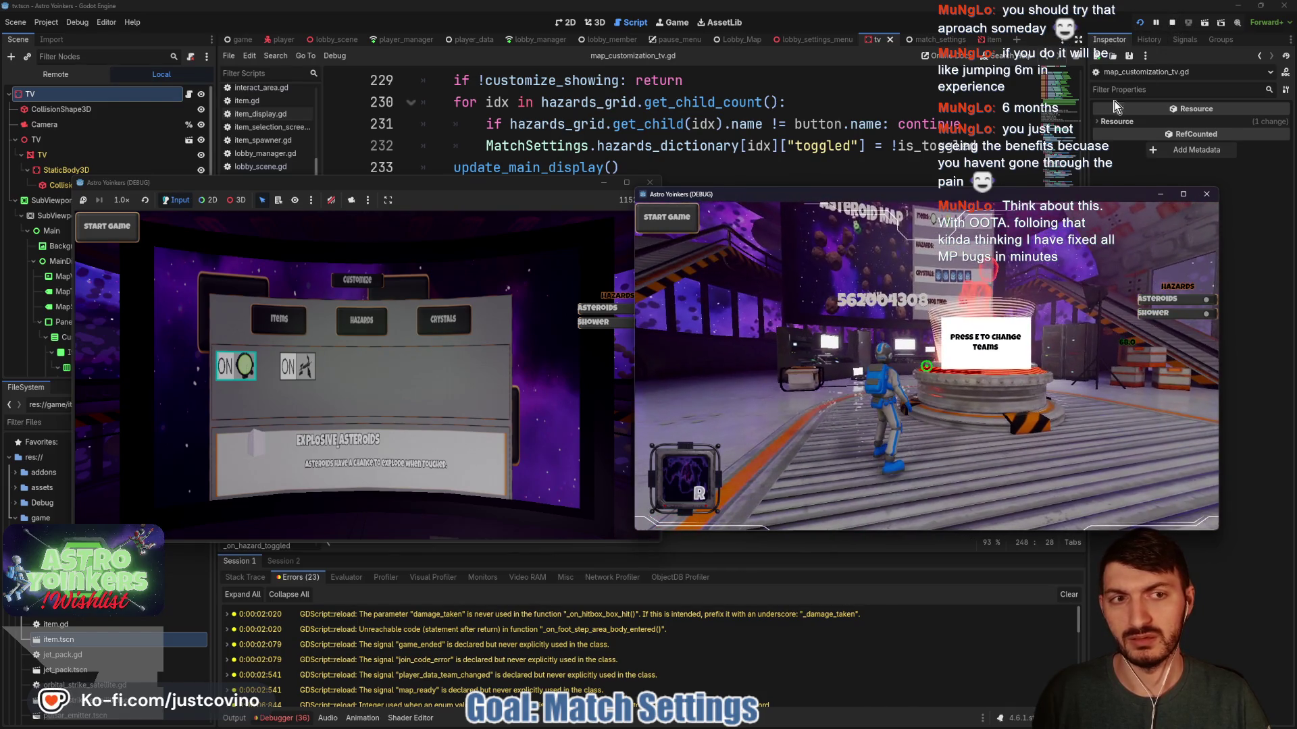
pyautogui.click(1173, 21)
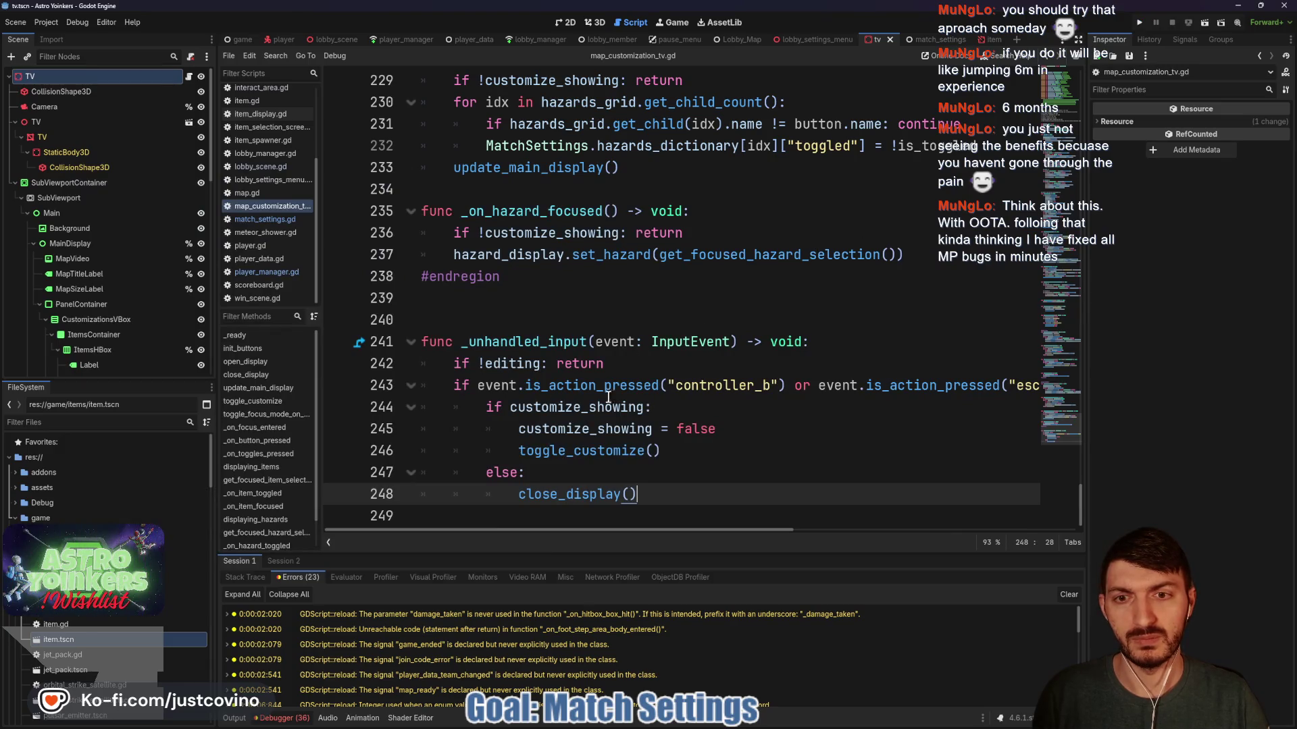
# Find the update_main_display() call in map_customization_tv.gd and jump to its definition.
pyautogui.scroll(4, 559, 259)
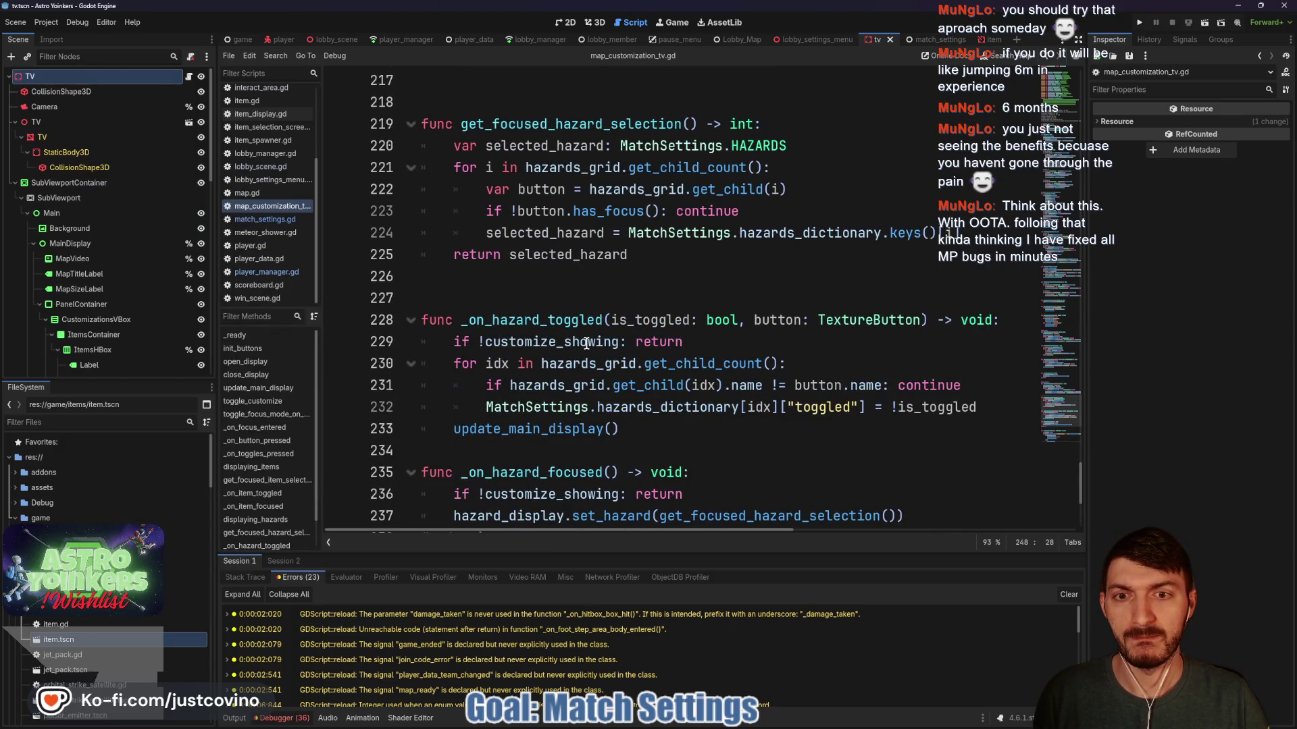
pyautogui.scroll(6, 574, 331)
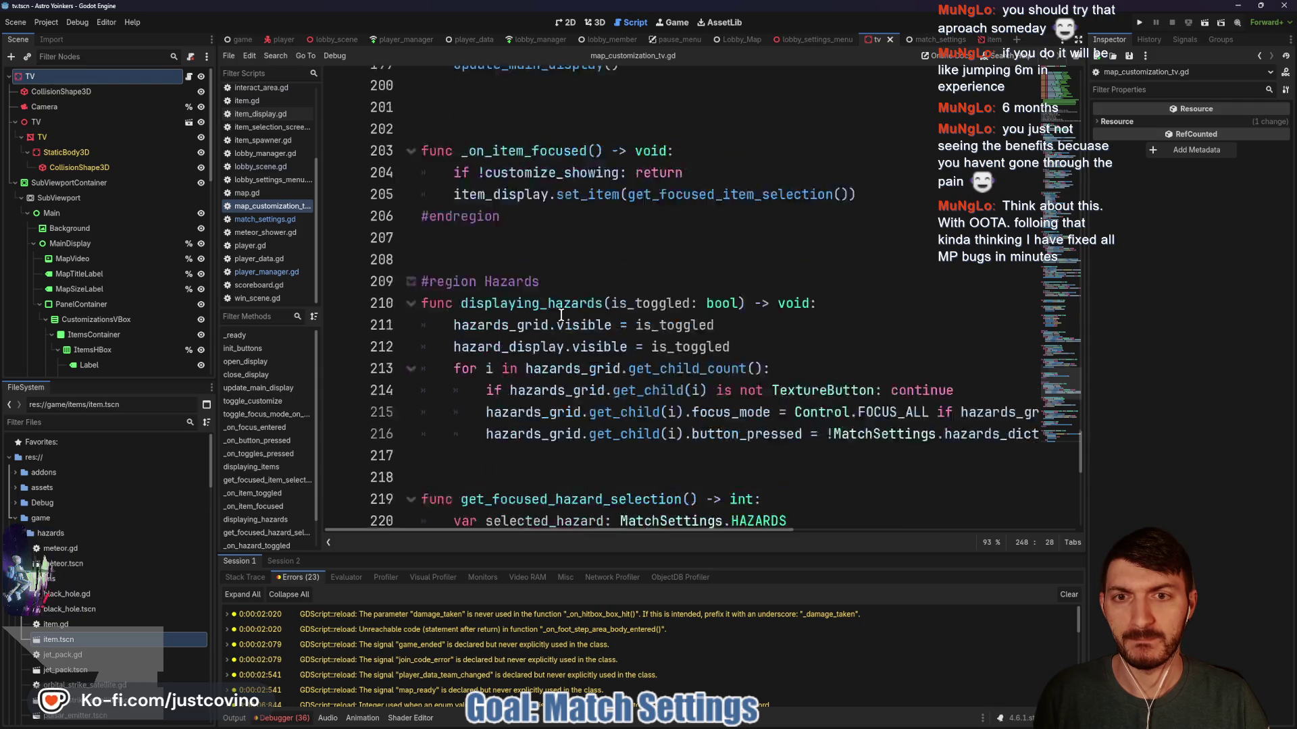
pyautogui.scroll(3, 561, 314)
pyautogui.scroll(12, 513, 328)
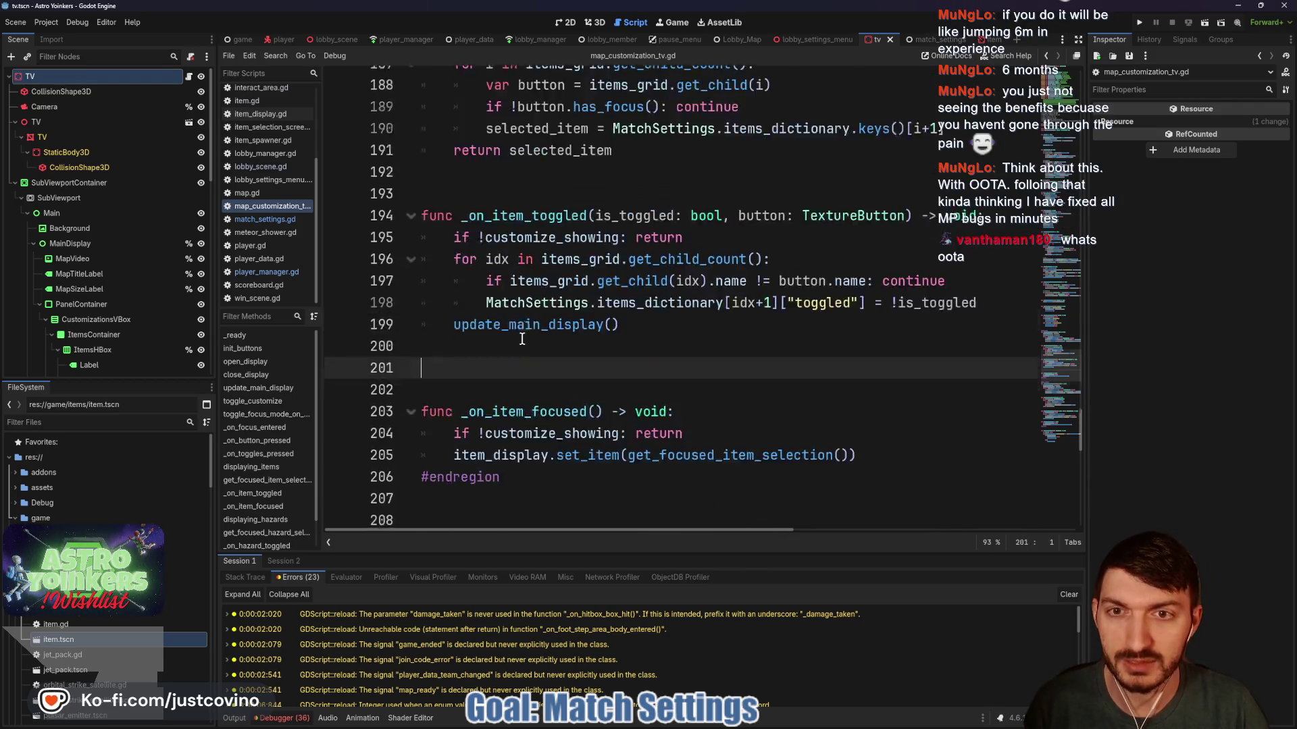
pyautogui.scroll(9, 541, 331)
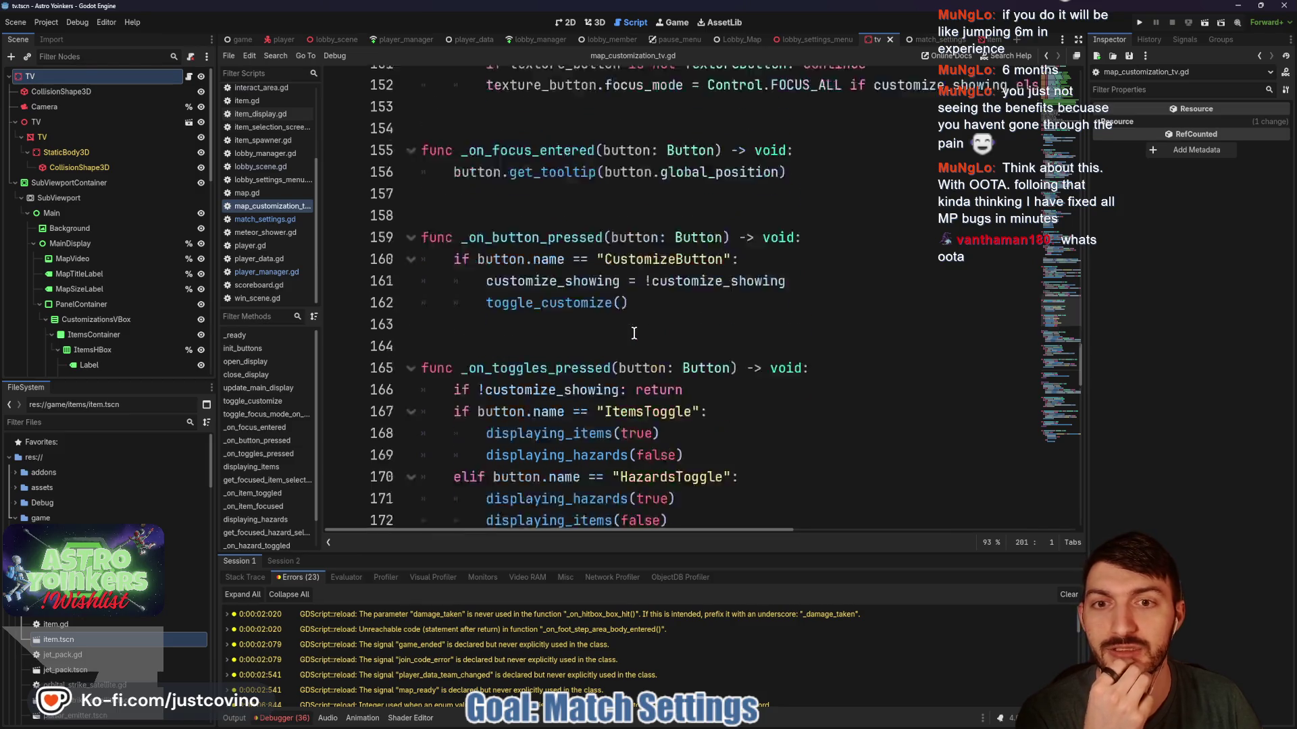
pyautogui.scroll(5, 635, 334)
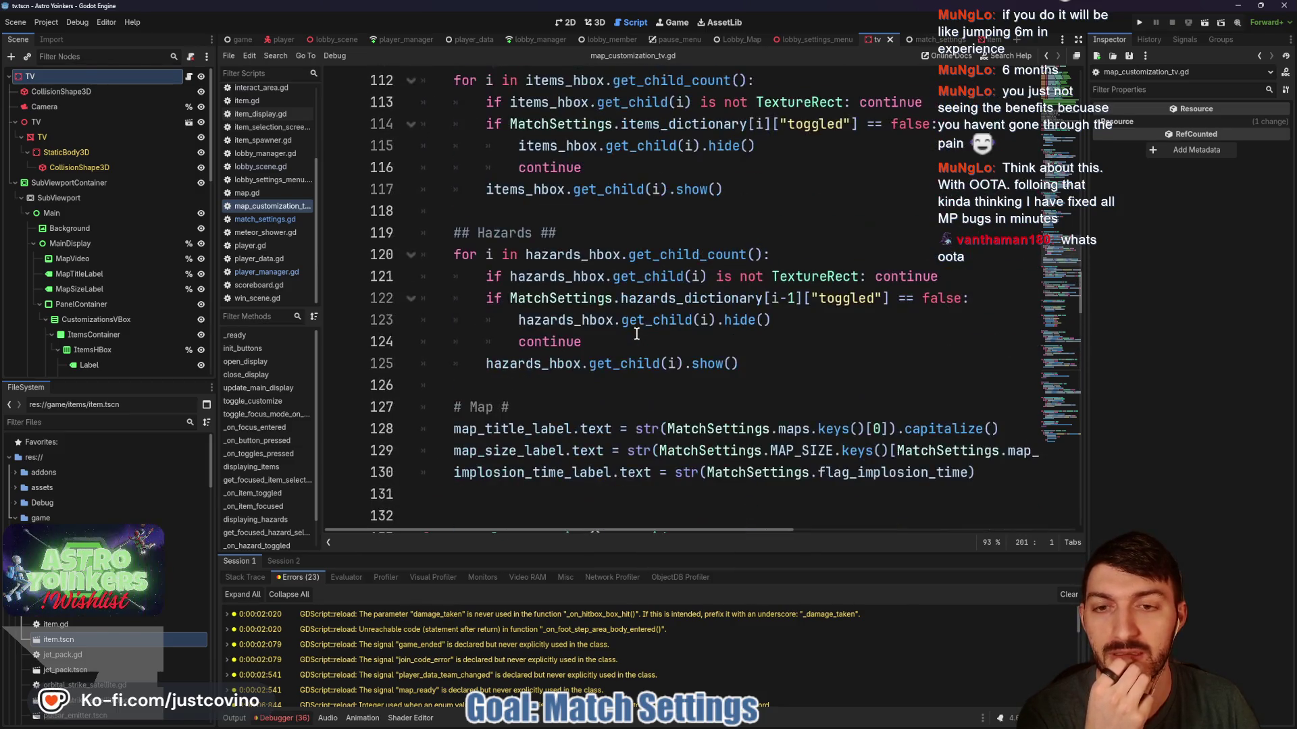
pyautogui.scroll(6, 649, 345)
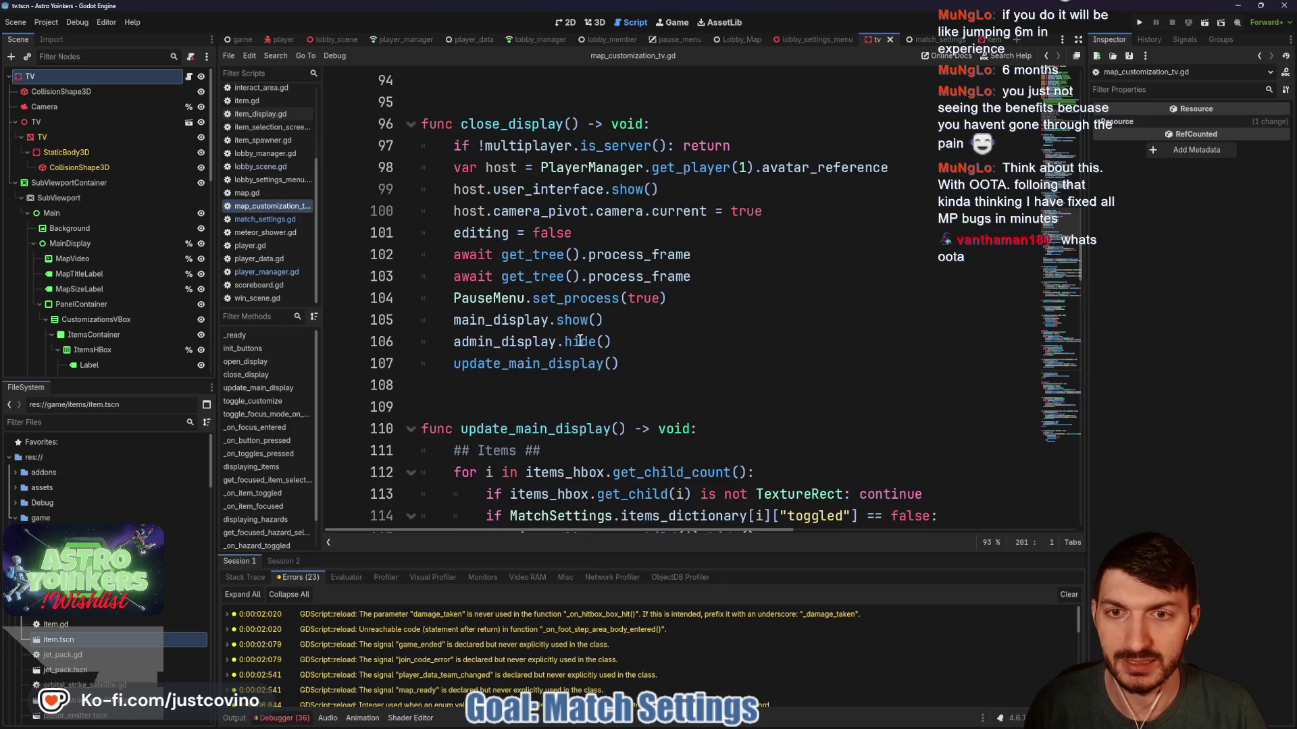
pyautogui.click(541, 365)
pyautogui.keyDown('ctrl'); pyautogui.click(541, 365); pyautogui.keyUp('ctrl')
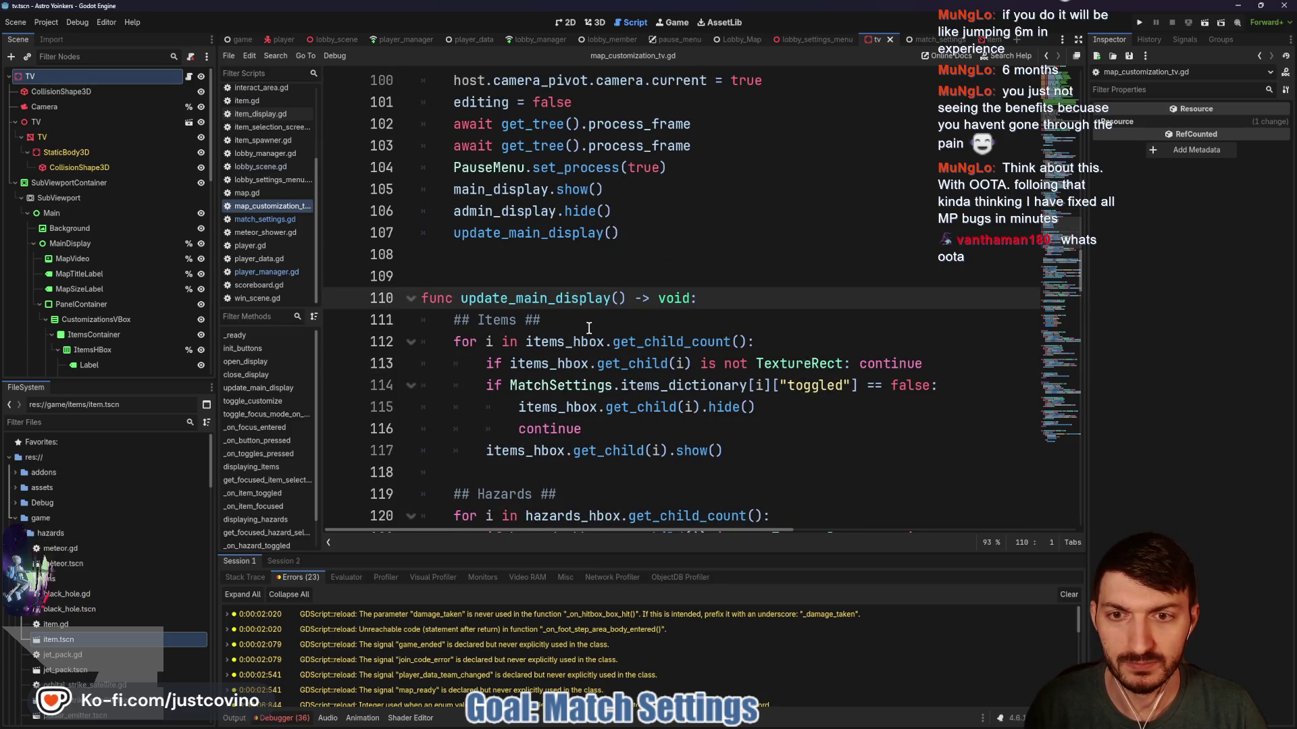
# Read through update_main_display, which hides untoggled items and hazards and sets the map labels.
pyautogui.scroll(-1, 592, 327)
pyautogui.scroll(-1, 719, 273)
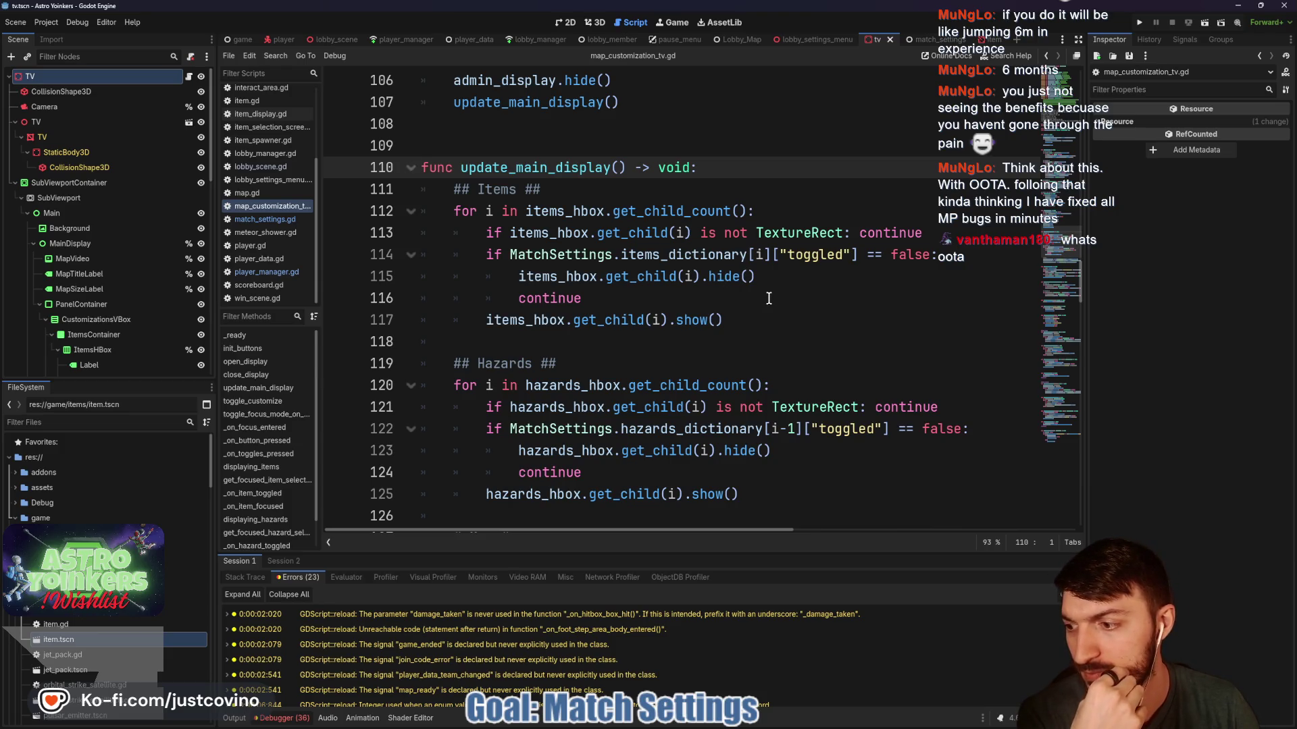
pyautogui.scroll(-2, 769, 298)
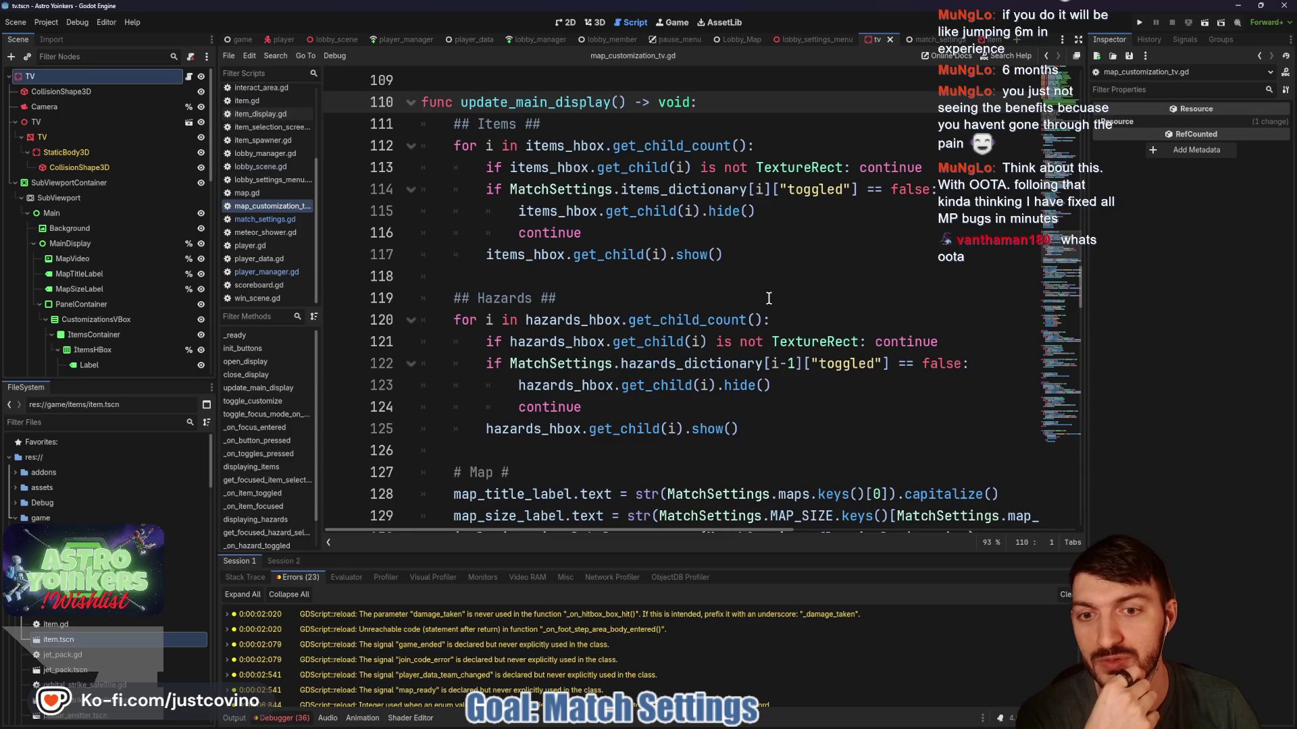
pyautogui.scroll(-1, 769, 298)
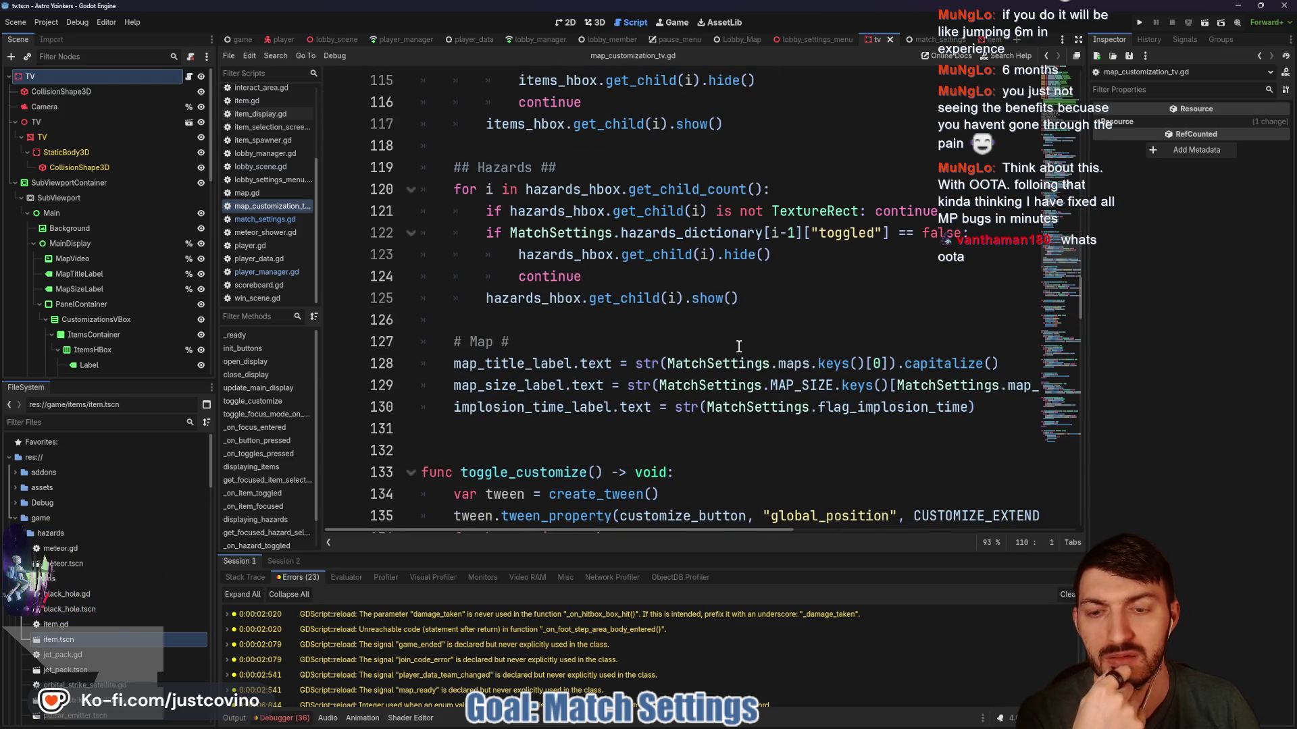
pyautogui.scroll(-1, 739, 347)
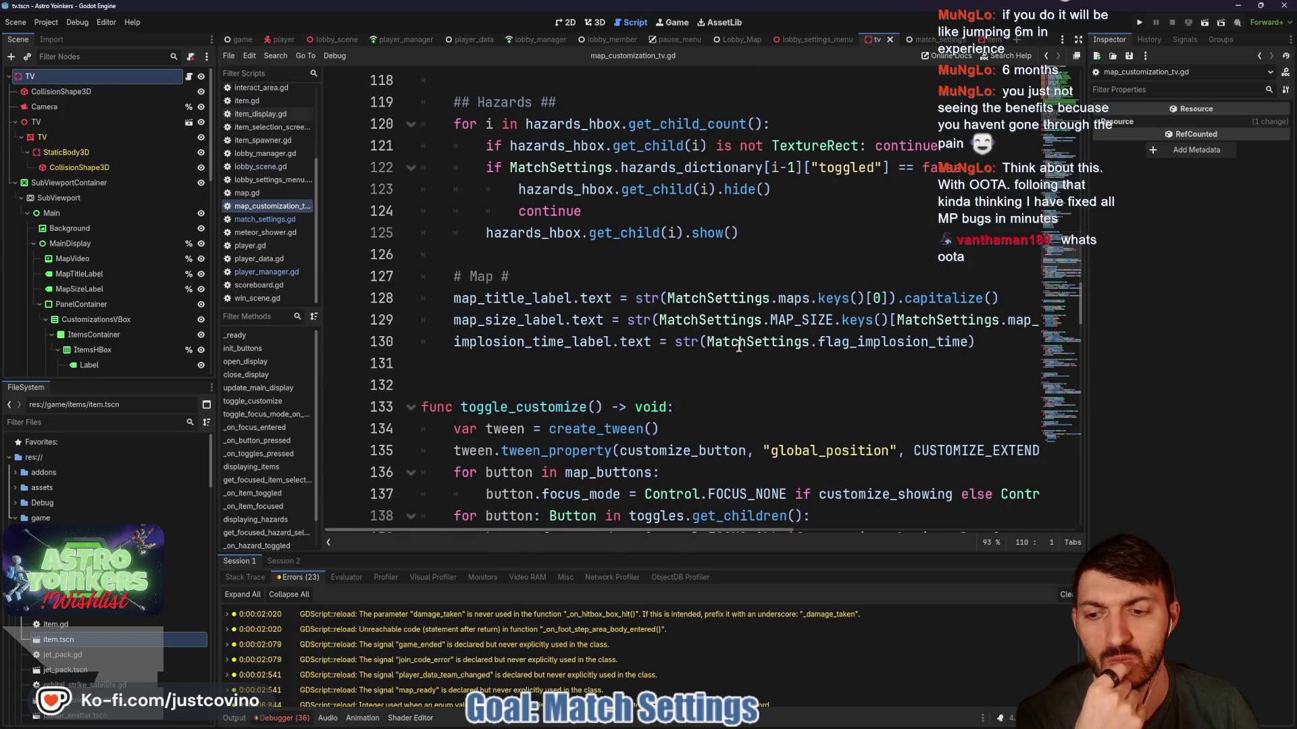
pyautogui.scroll(-2, 505, 642)
pyautogui.scroll(-1, 495, 660)
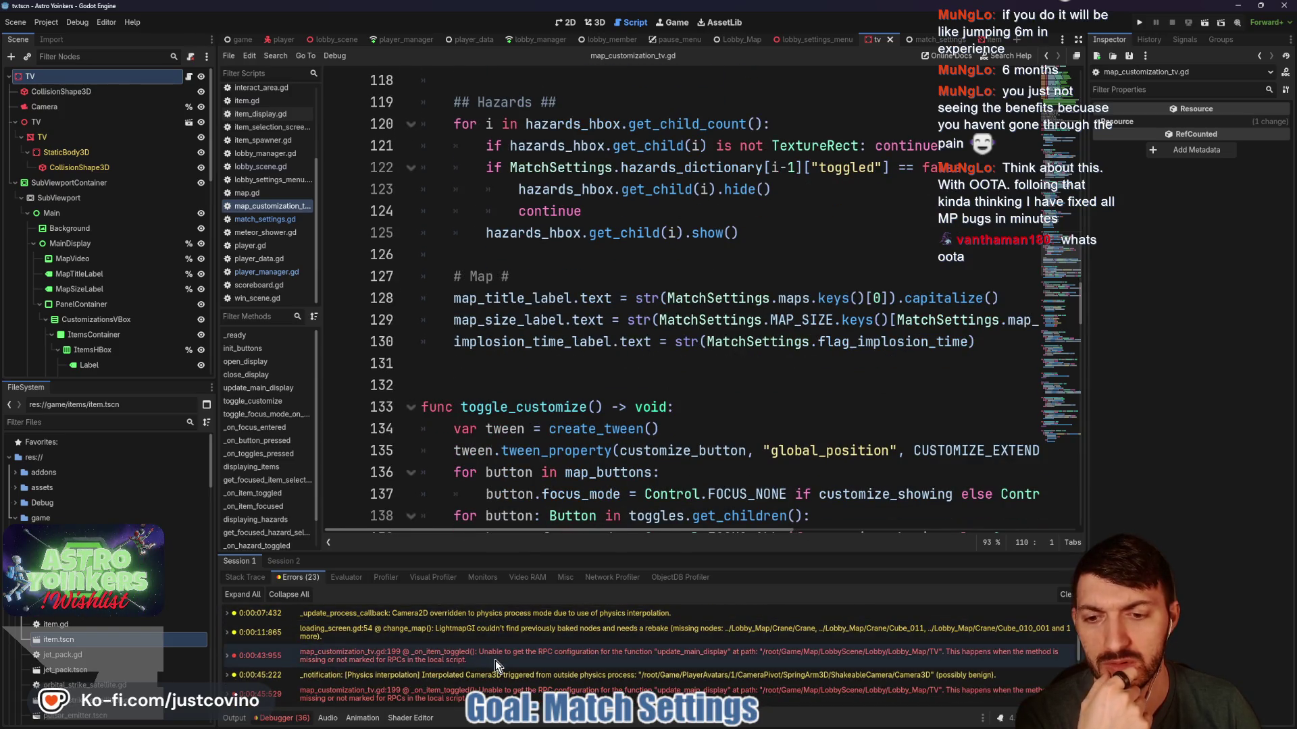
pyautogui.click(496, 661)
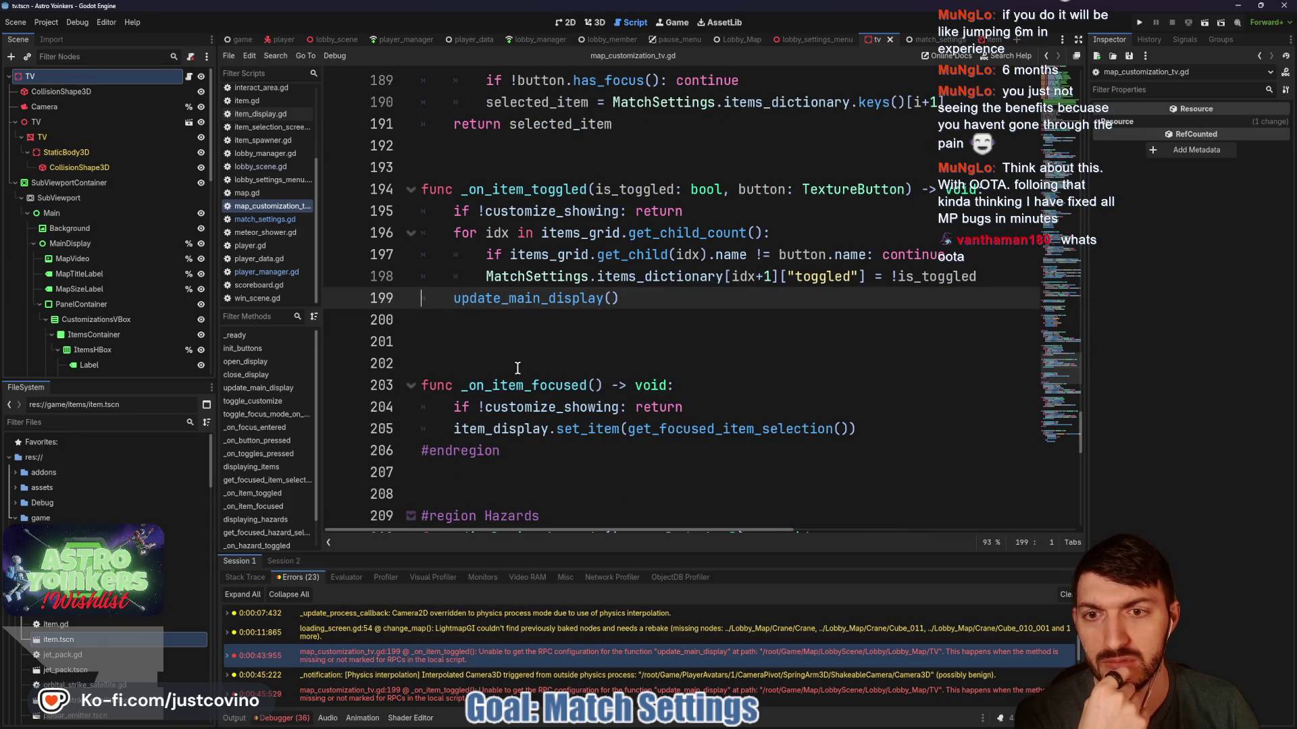
pyautogui.scroll(-5, 597, 659)
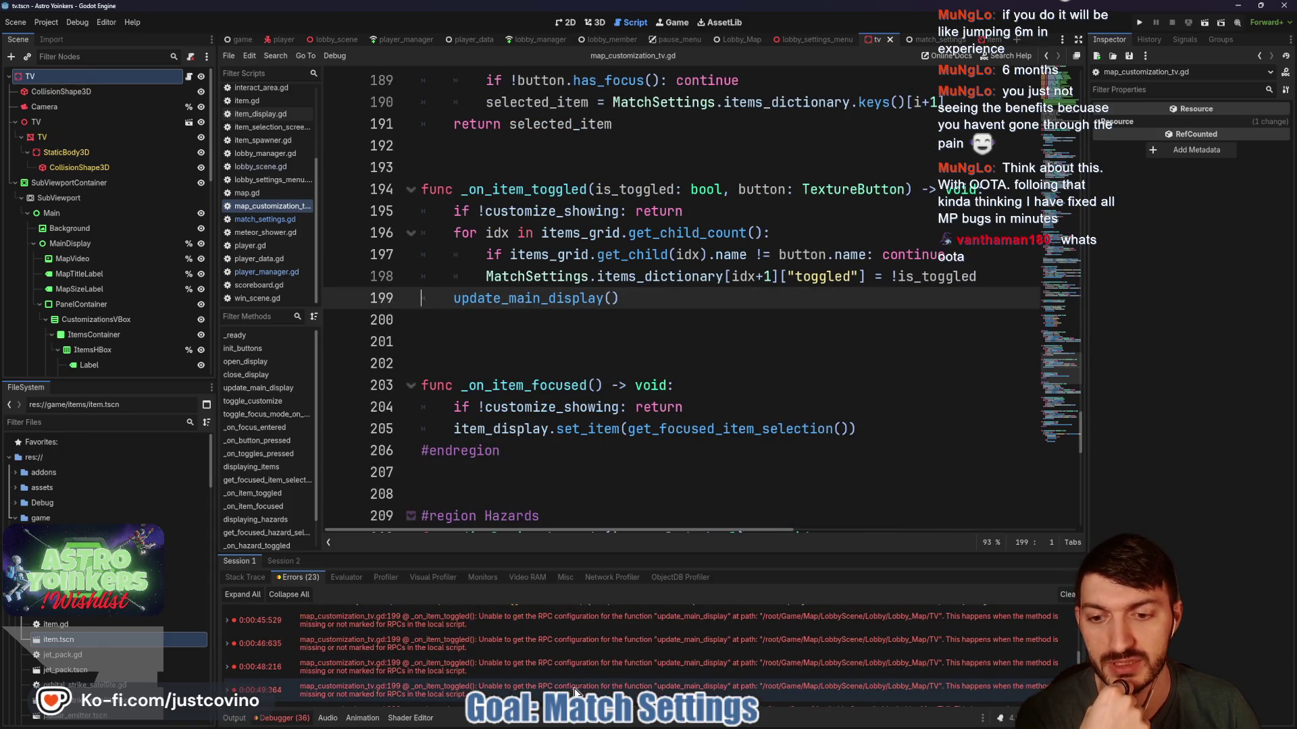
pyautogui.click(568, 667)
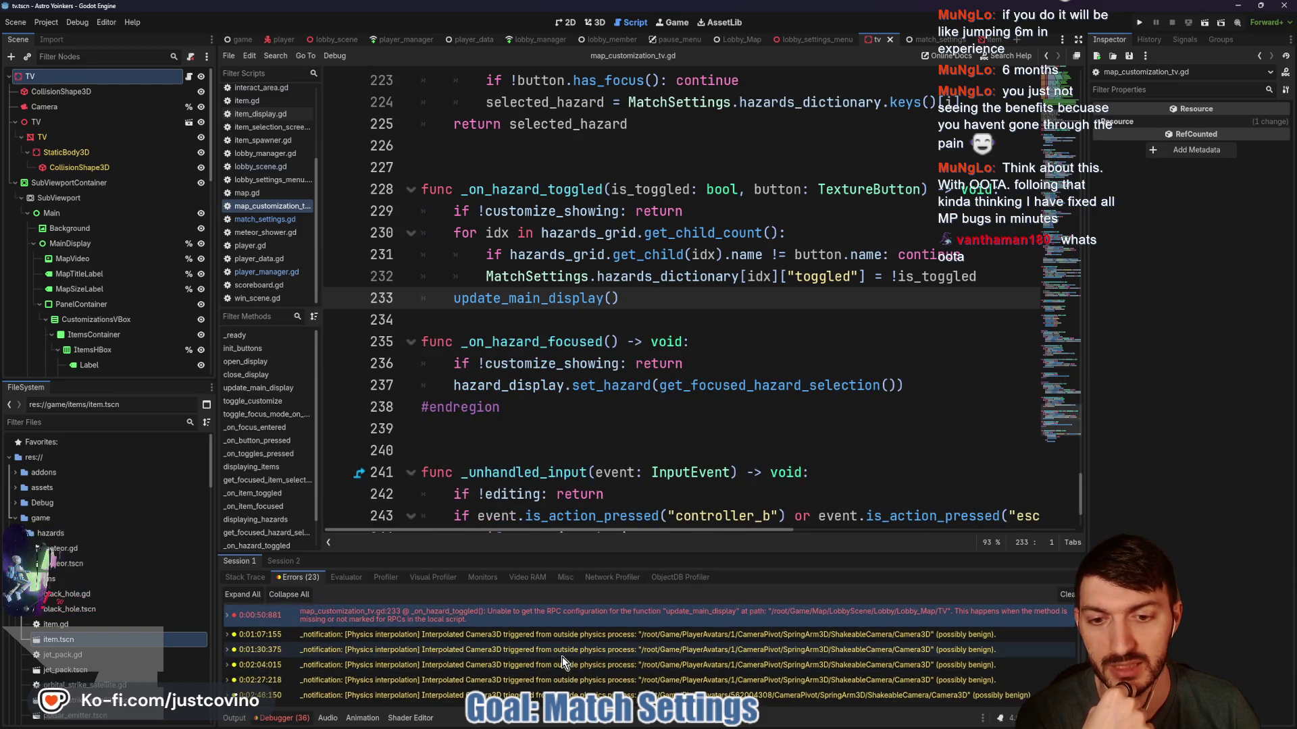
pyautogui.click(1067, 594)
pyautogui.scroll(3, 654, 438)
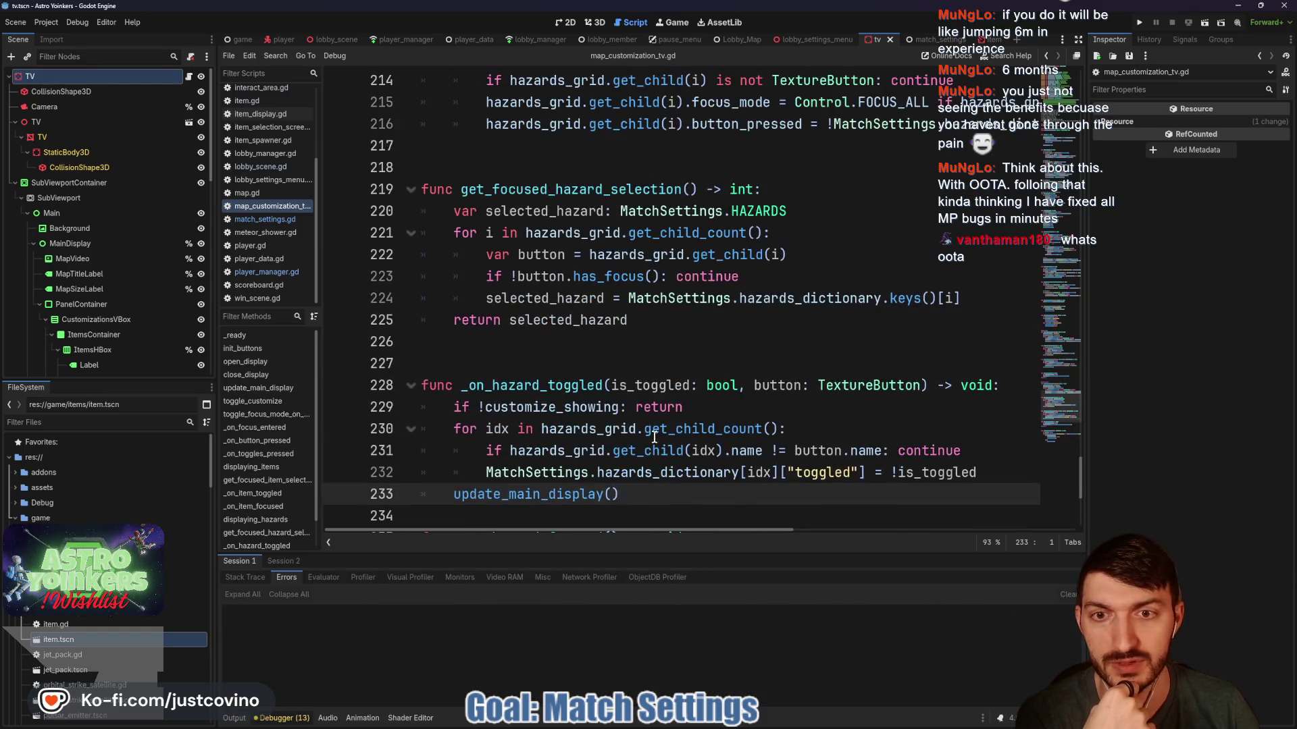
pyautogui.scroll(4, 631, 461)
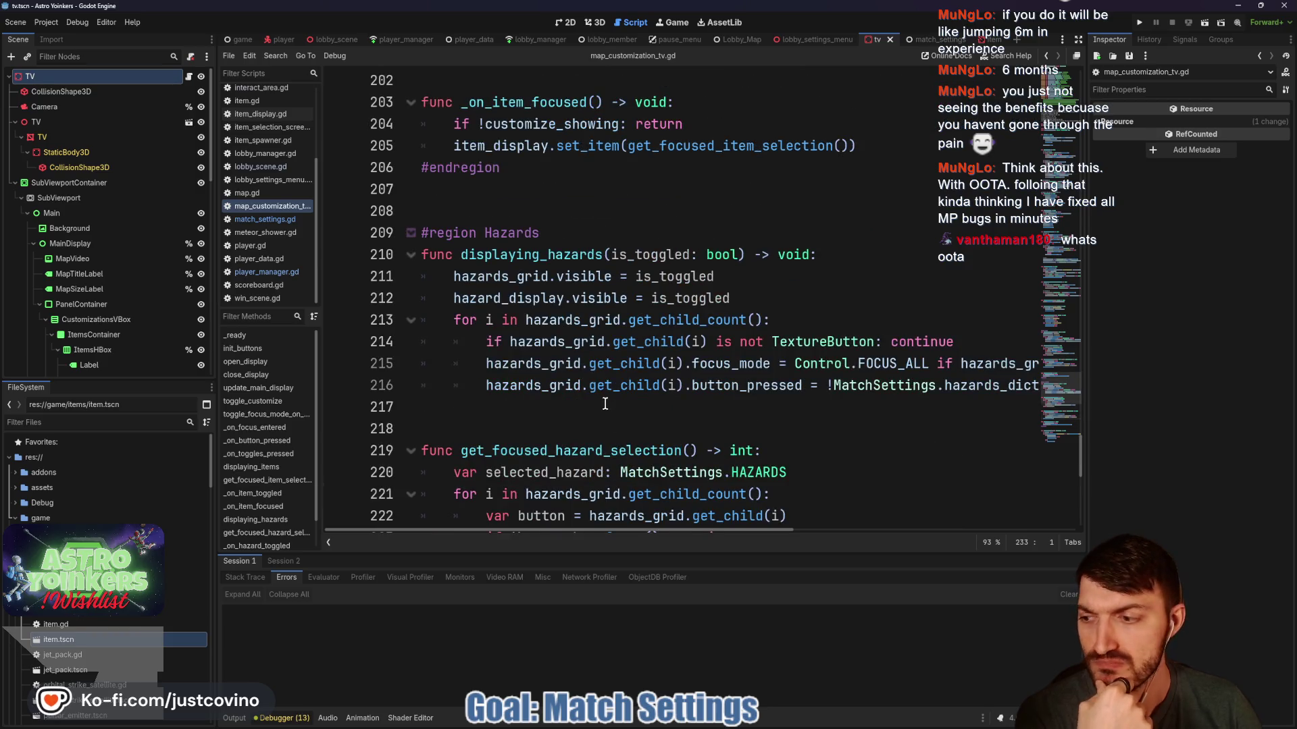
pyautogui.scroll(9, 623, 439)
pyautogui.scroll(18, 622, 440)
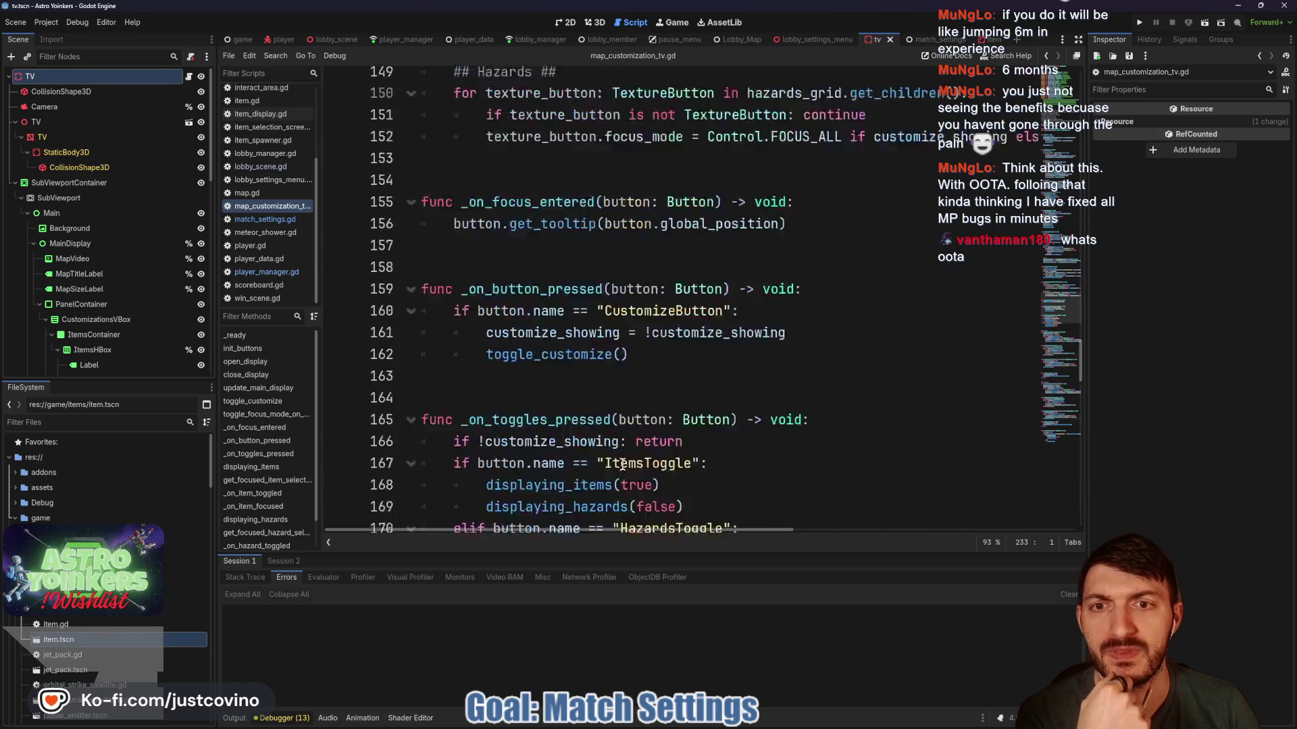
pyautogui.scroll(10, 624, 438)
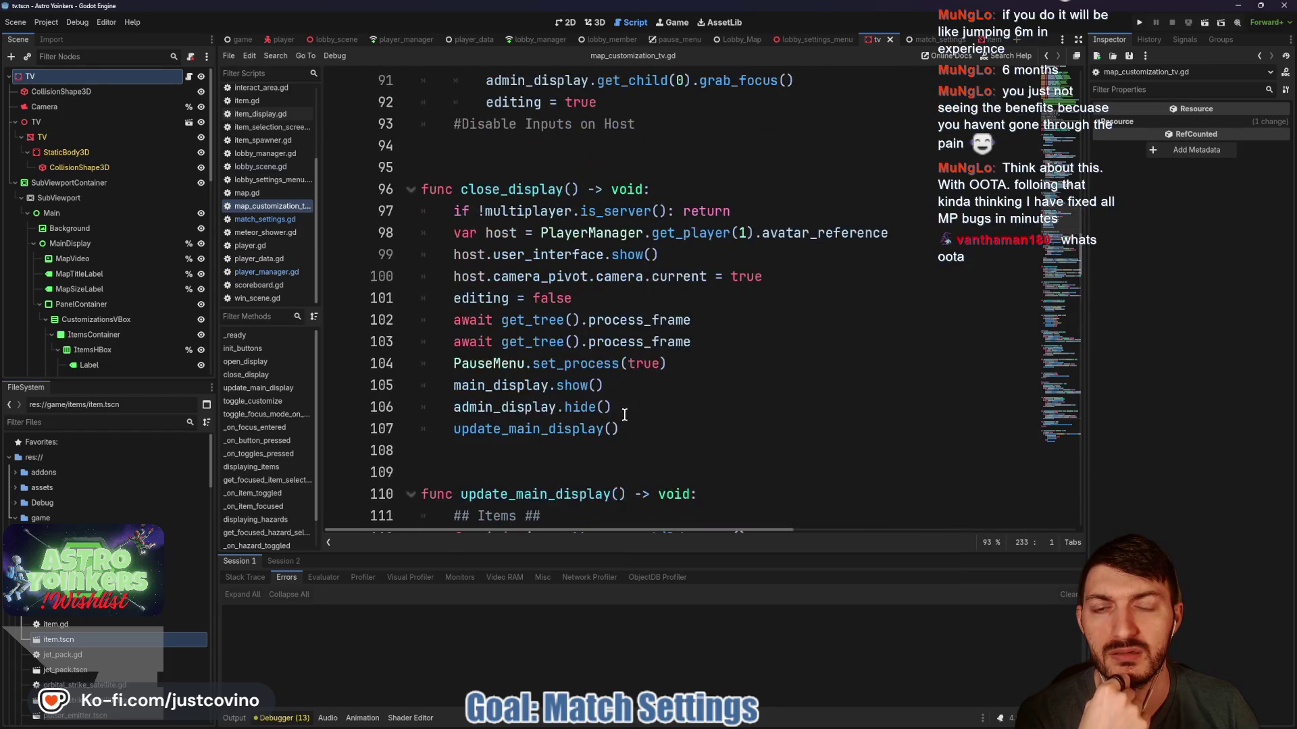
pyautogui.scroll(18, 625, 412)
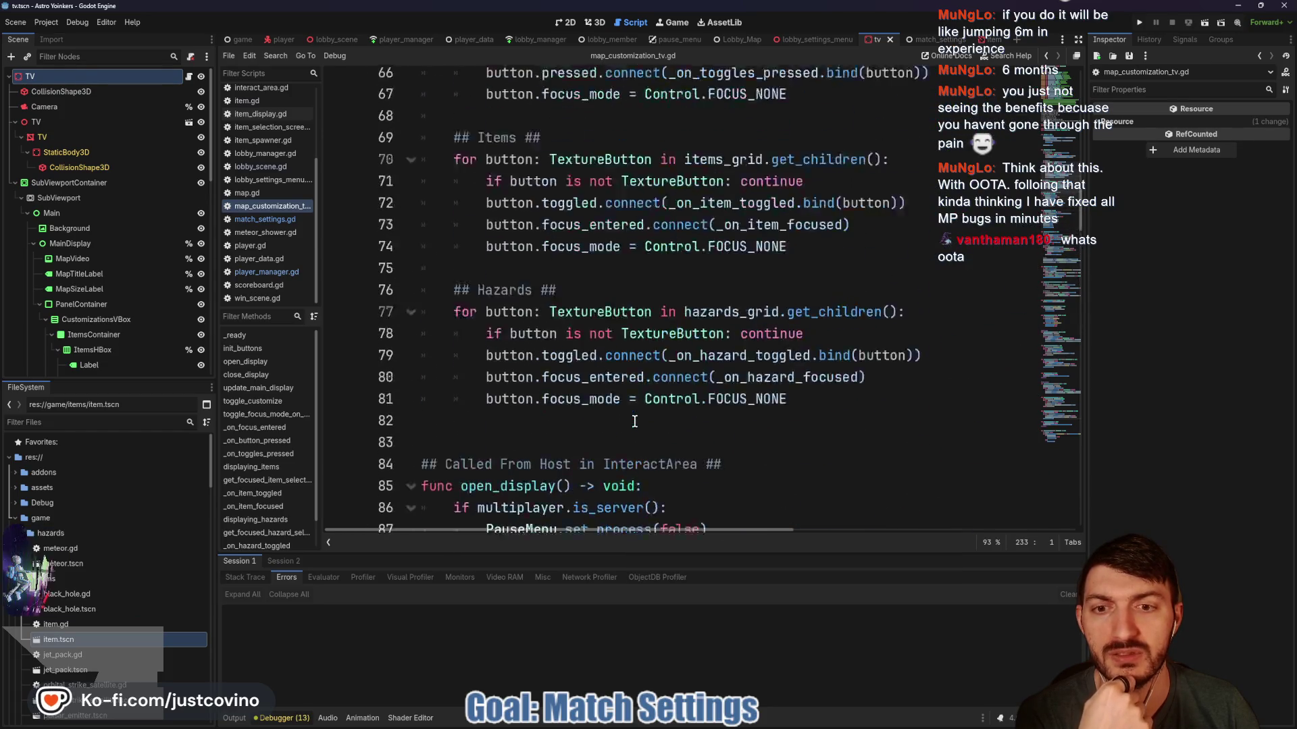
pyautogui.scroll(2, 628, 416)
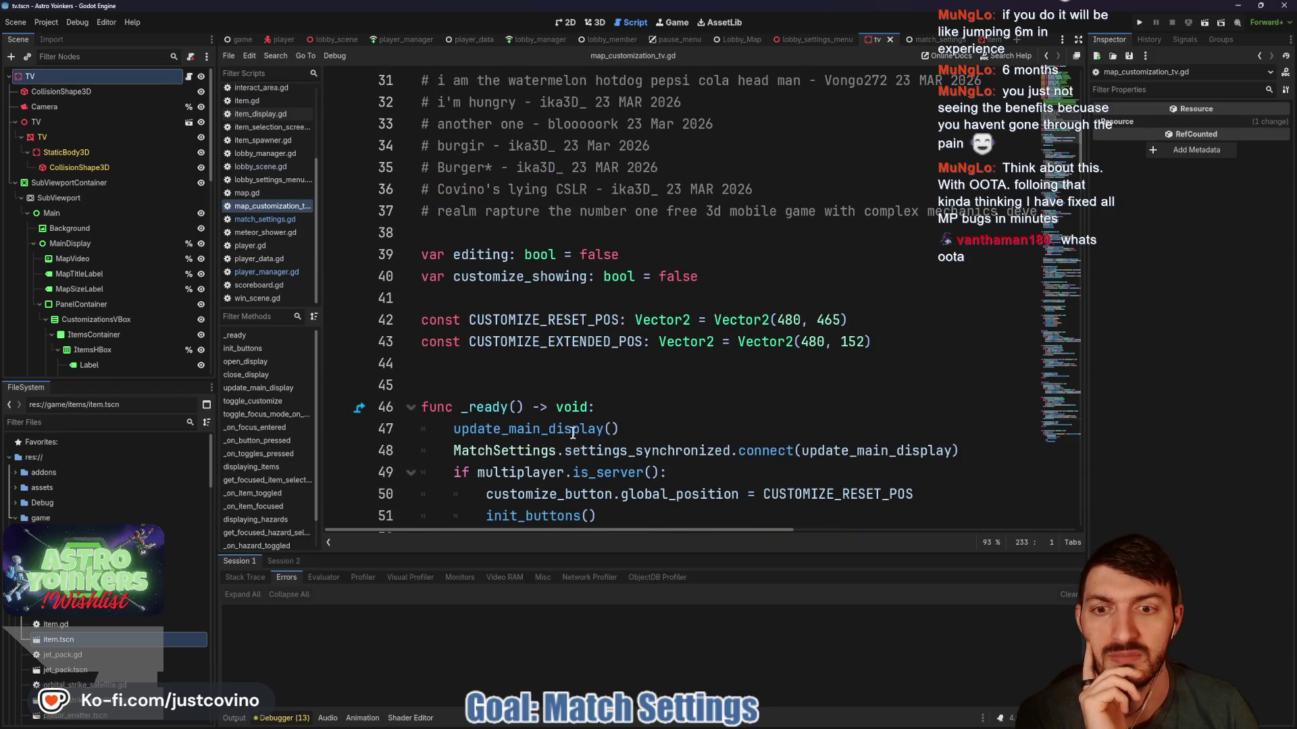
pyautogui.click(589, 451)
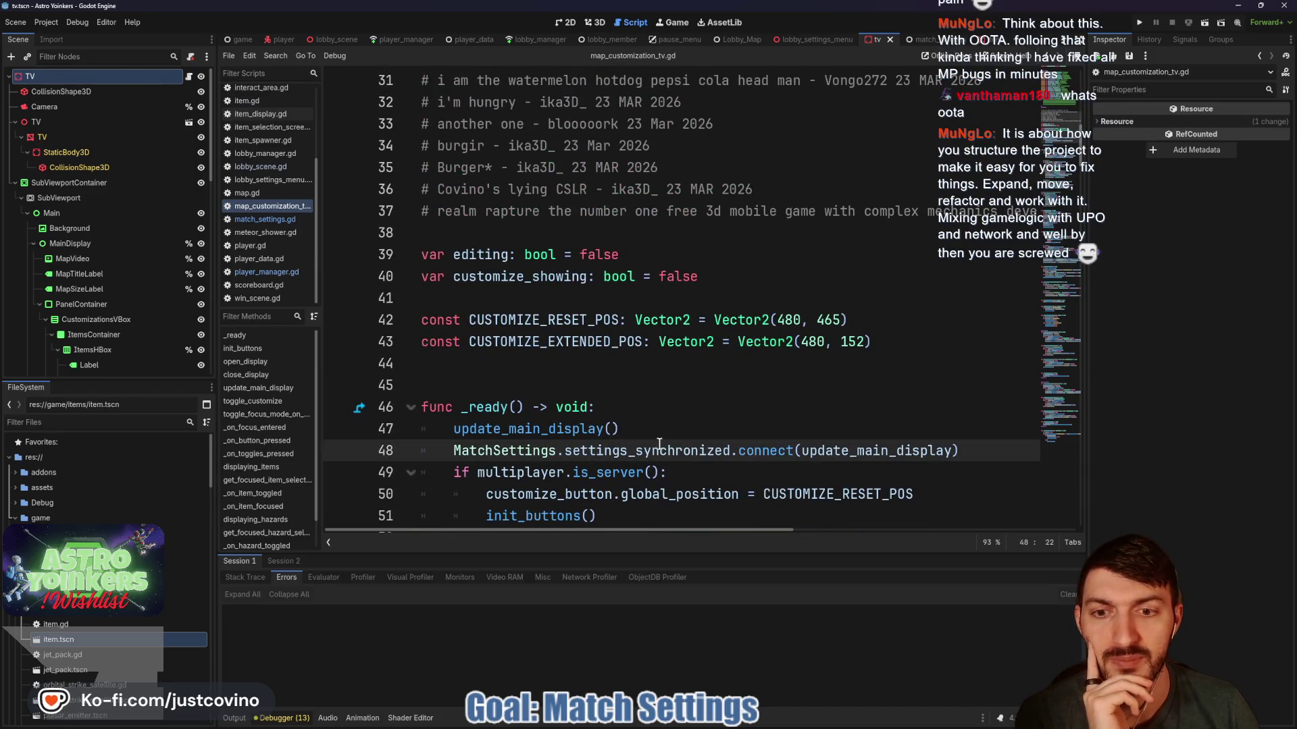
pyautogui.scroll(-2, 659, 444)
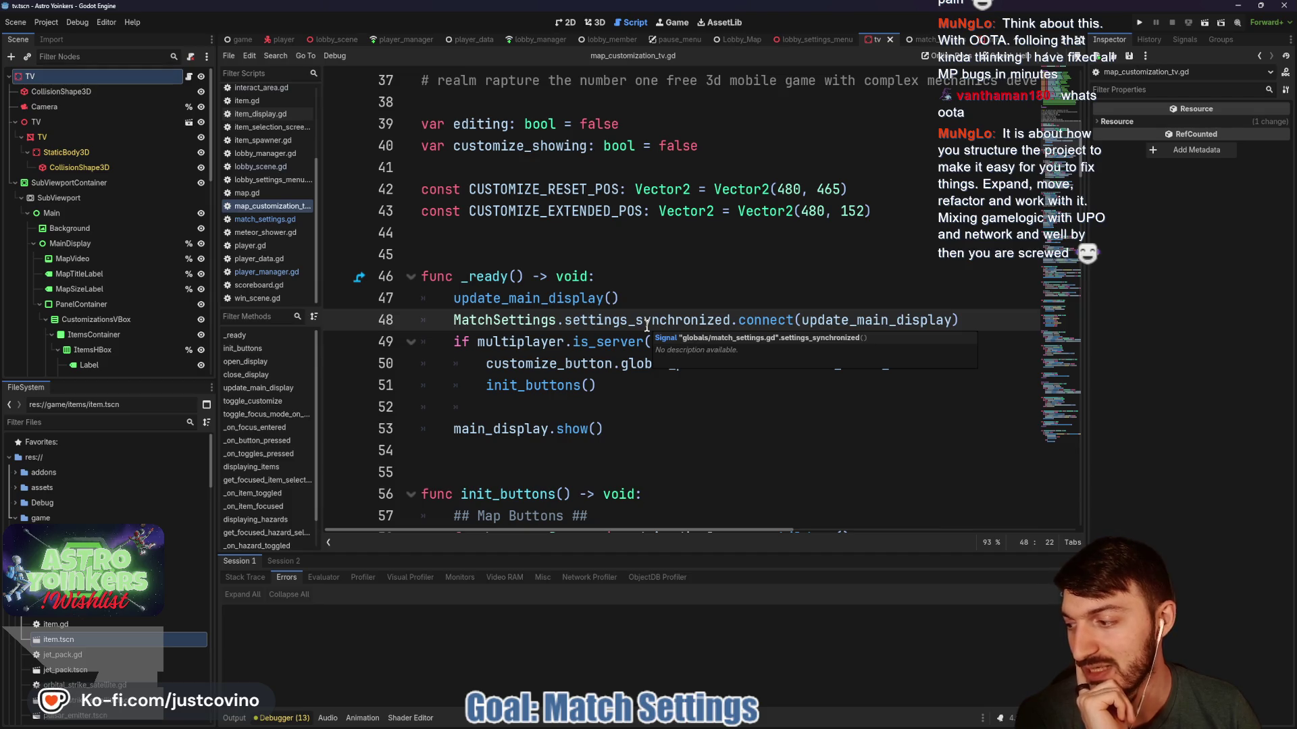
pyautogui.click(646, 297)
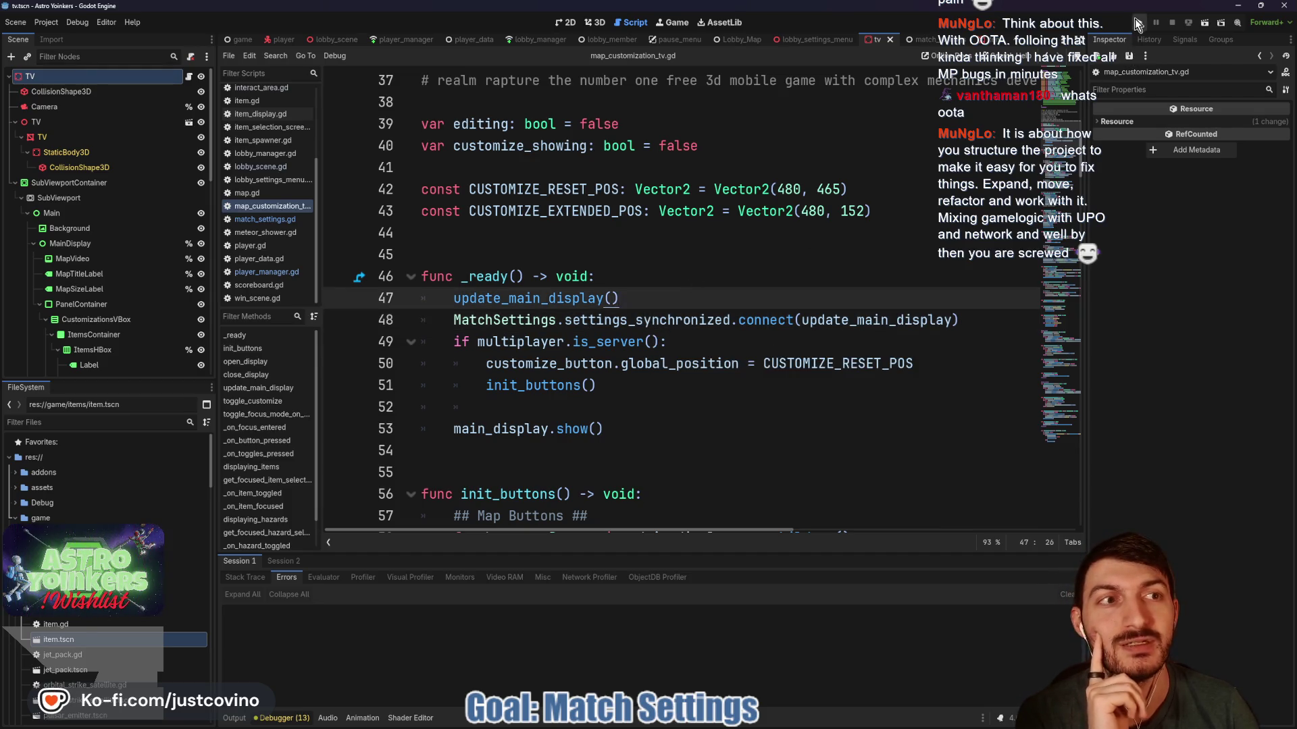
# Run two game instances side by side and host a lobby from the left window.
pyautogui.click(1137, 22)
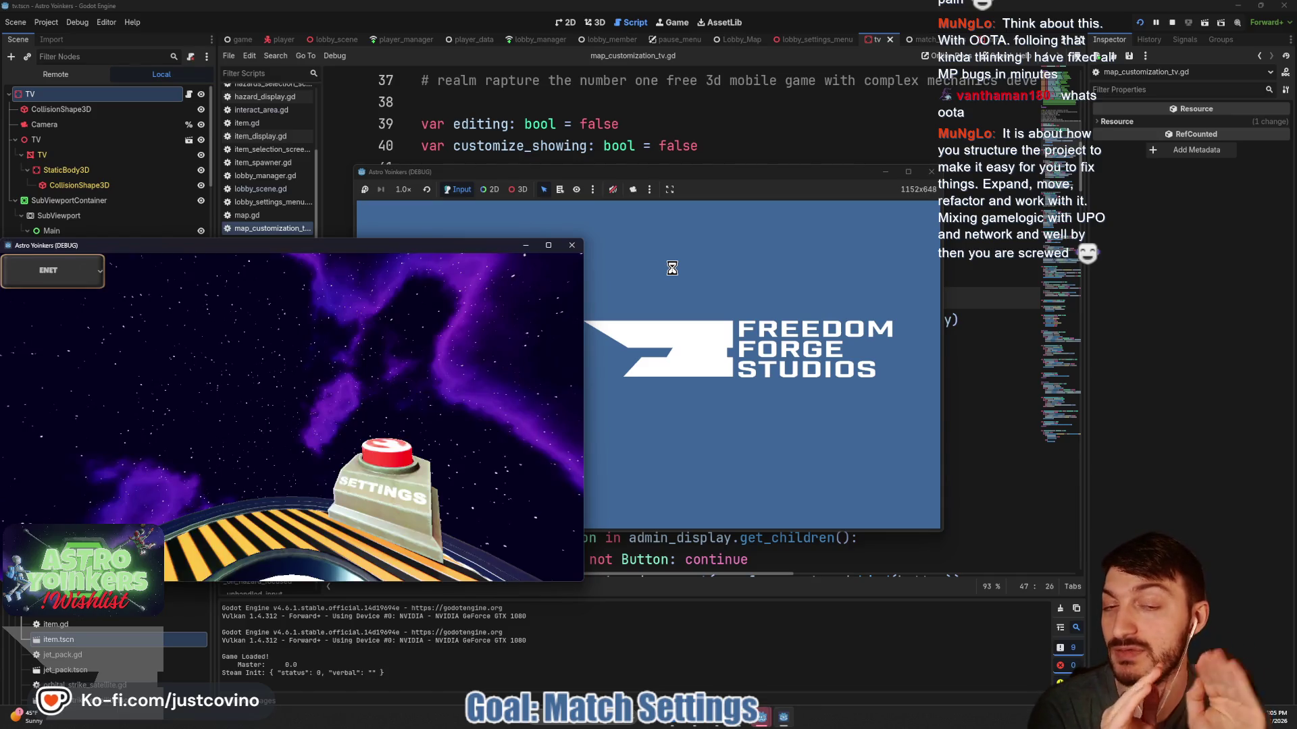
pyautogui.moveTo(307, 257); pyautogui.dragTo(933, 231)
pyautogui.moveTo(798, 173); pyautogui.dragTo(464, 187)
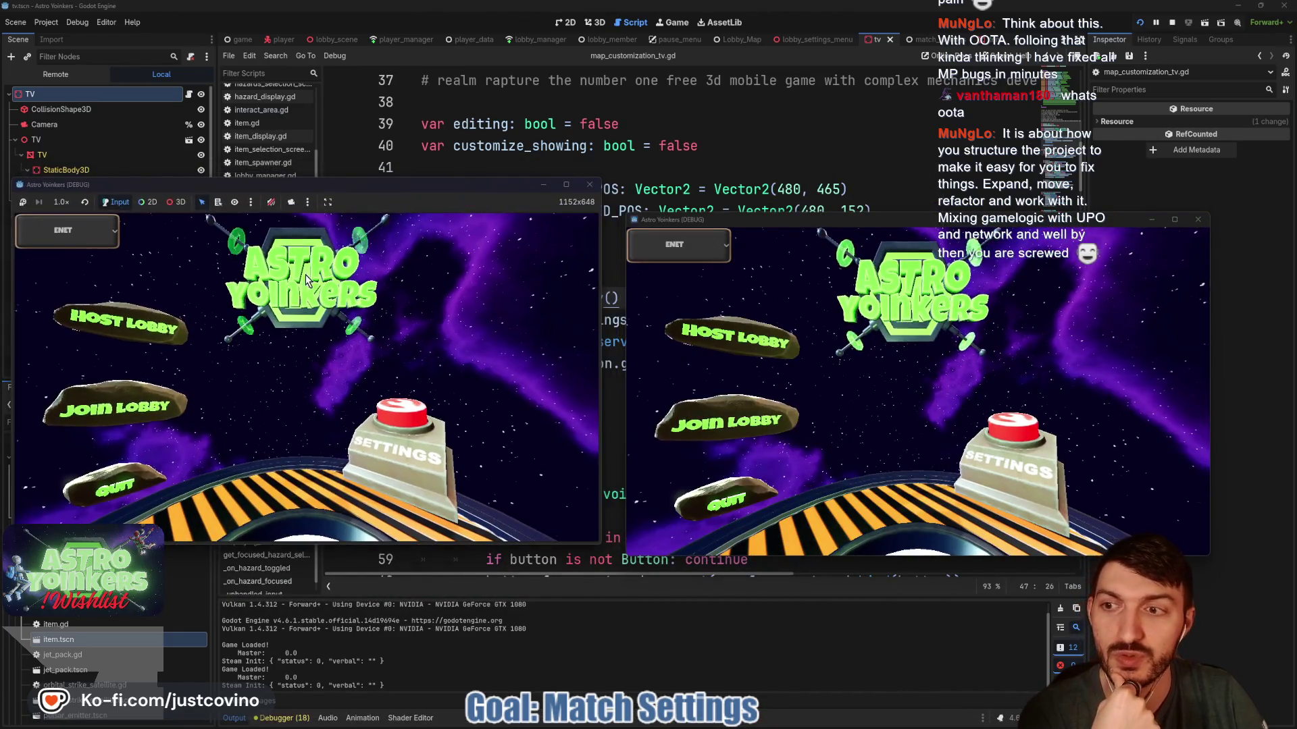
pyautogui.click(138, 316)
pyautogui.click(299, 335)
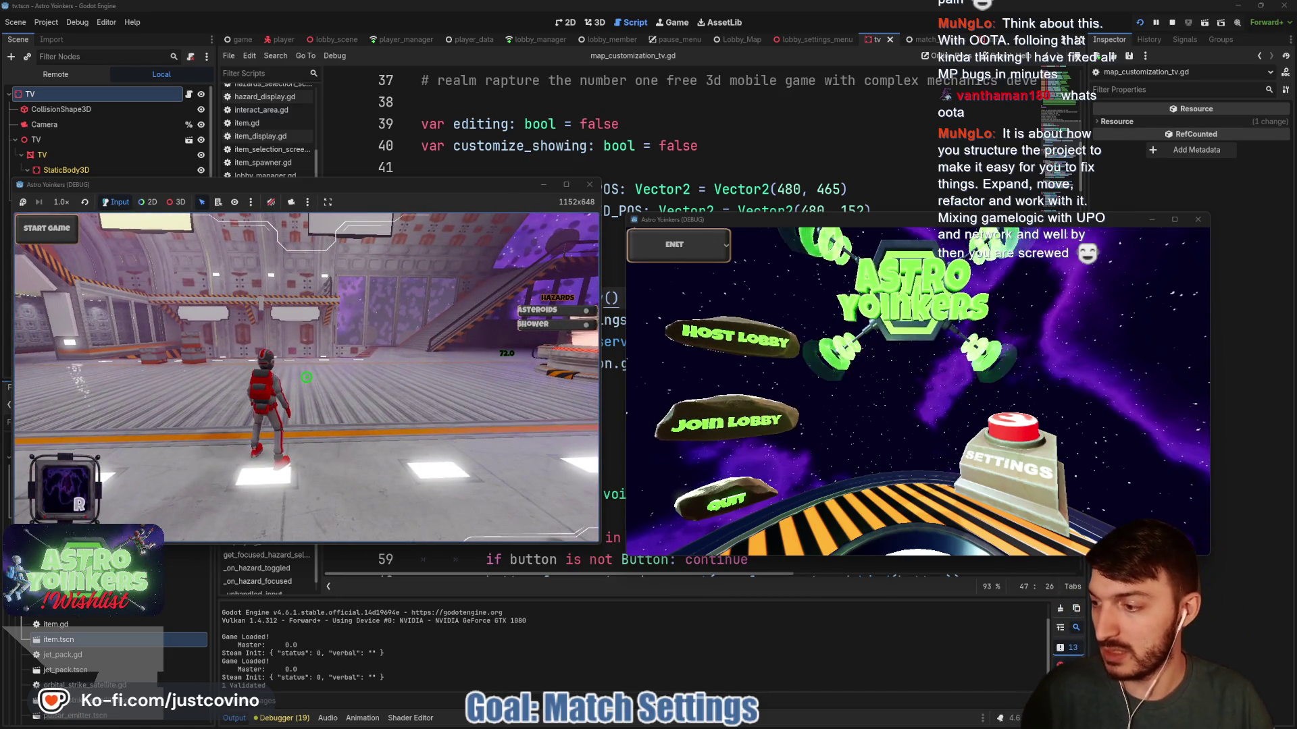
# Join the host's lobby from the right game window.
pyautogui.press('w')
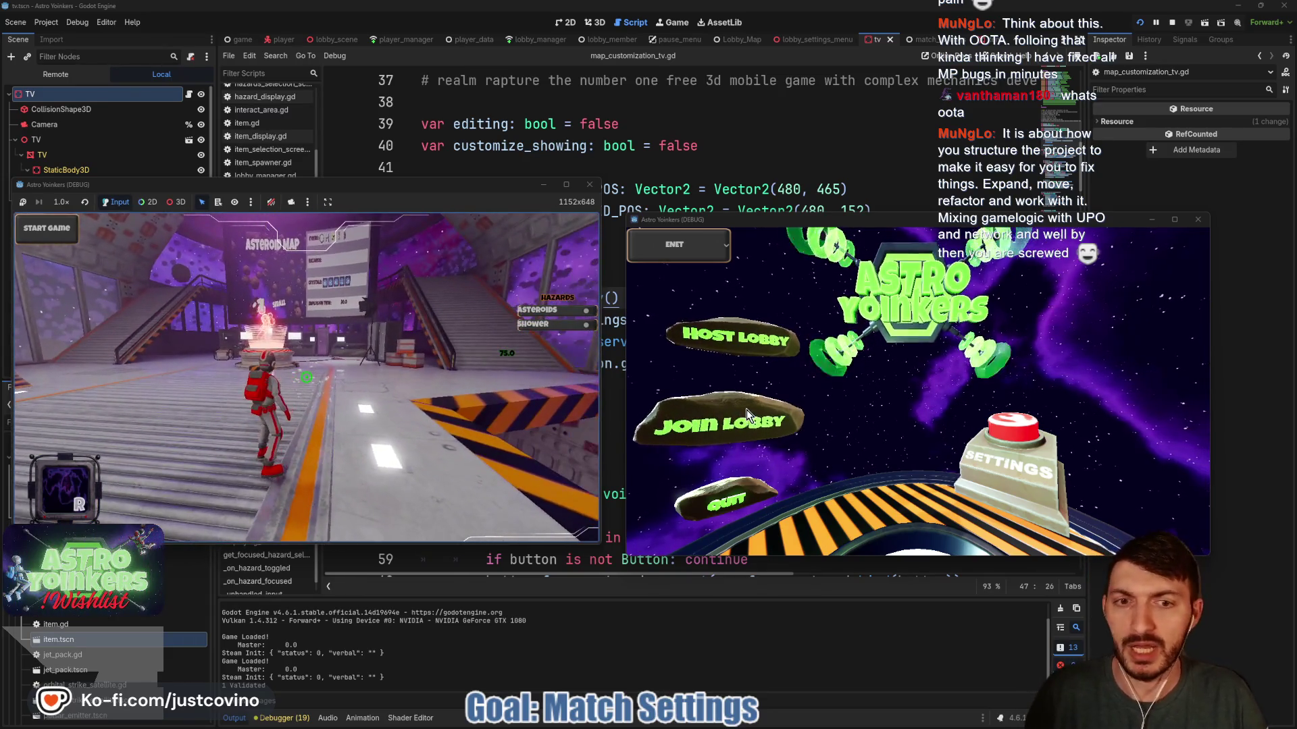
pyautogui.click(746, 410)
pyautogui.click(909, 286)
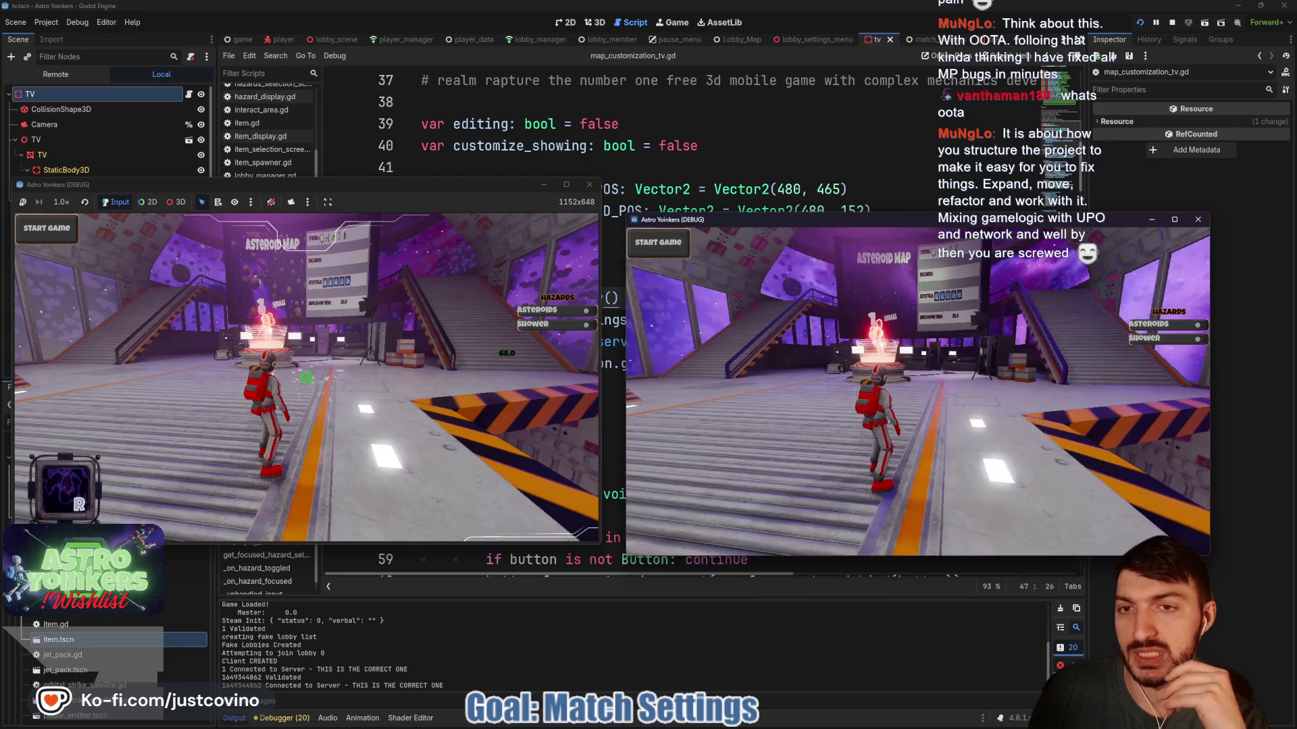
pyautogui.press('w')
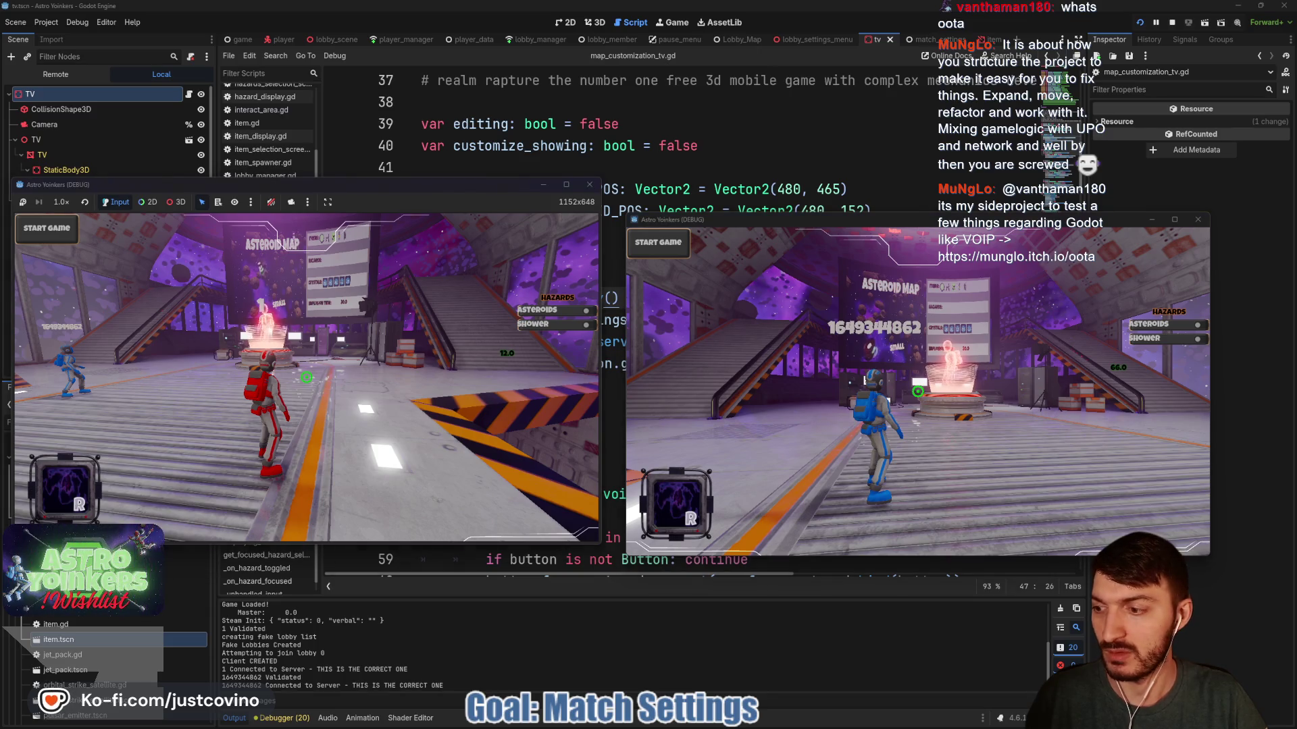
# Walk the host to the Asteroid Map board, check Pulsar Emitter in Customize, then return to the editor.
pyautogui.press('w')
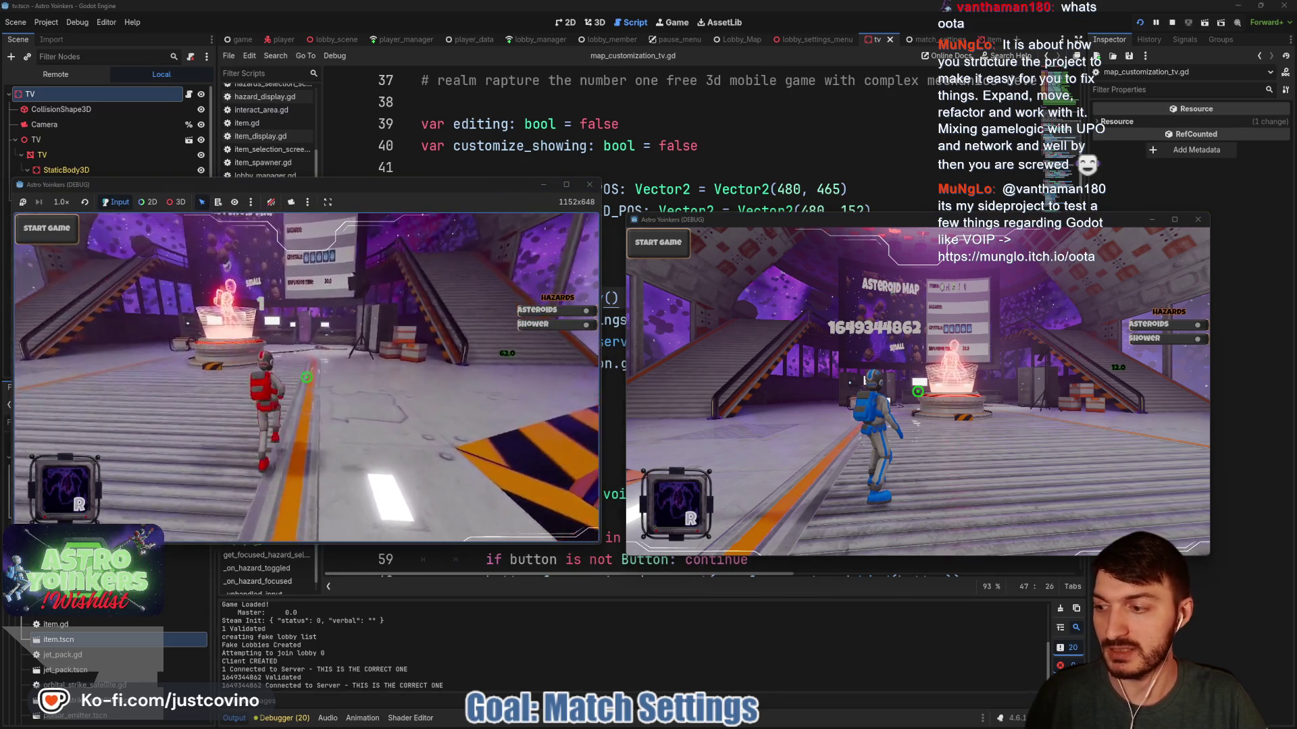
pyautogui.press('w')
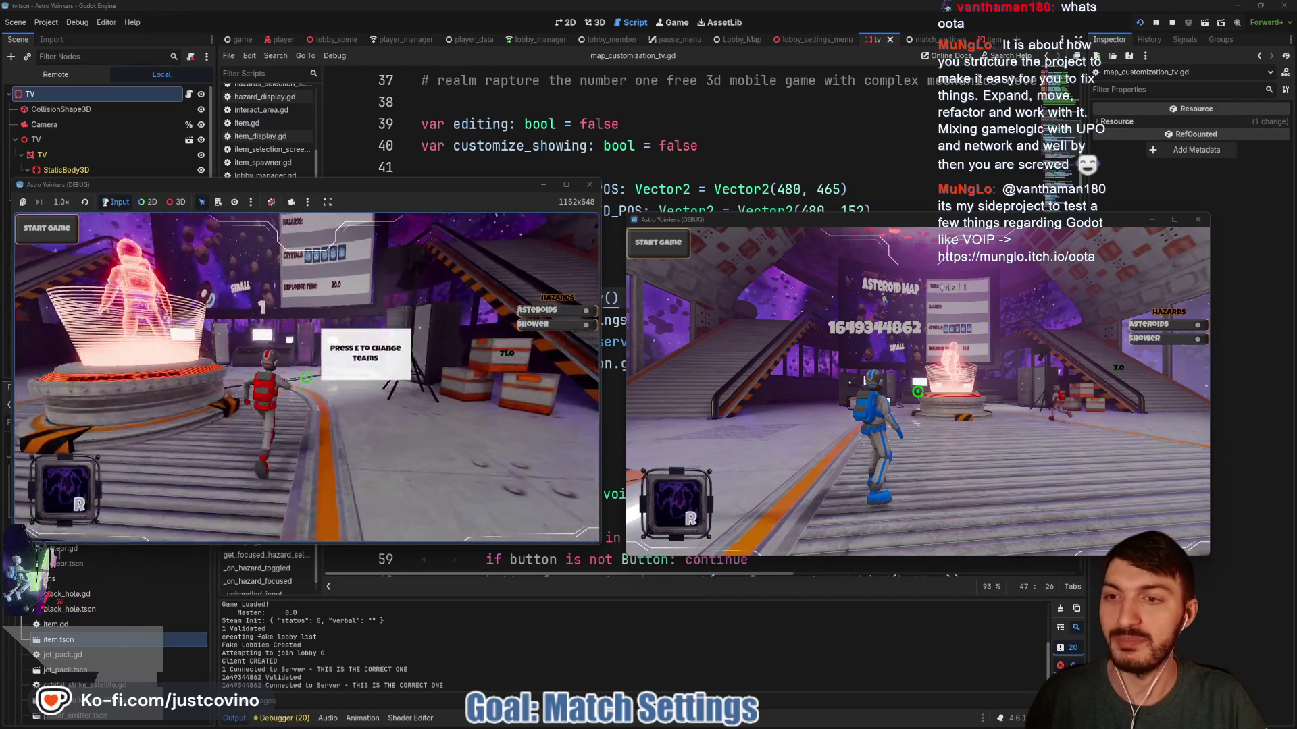
pyautogui.press('e')
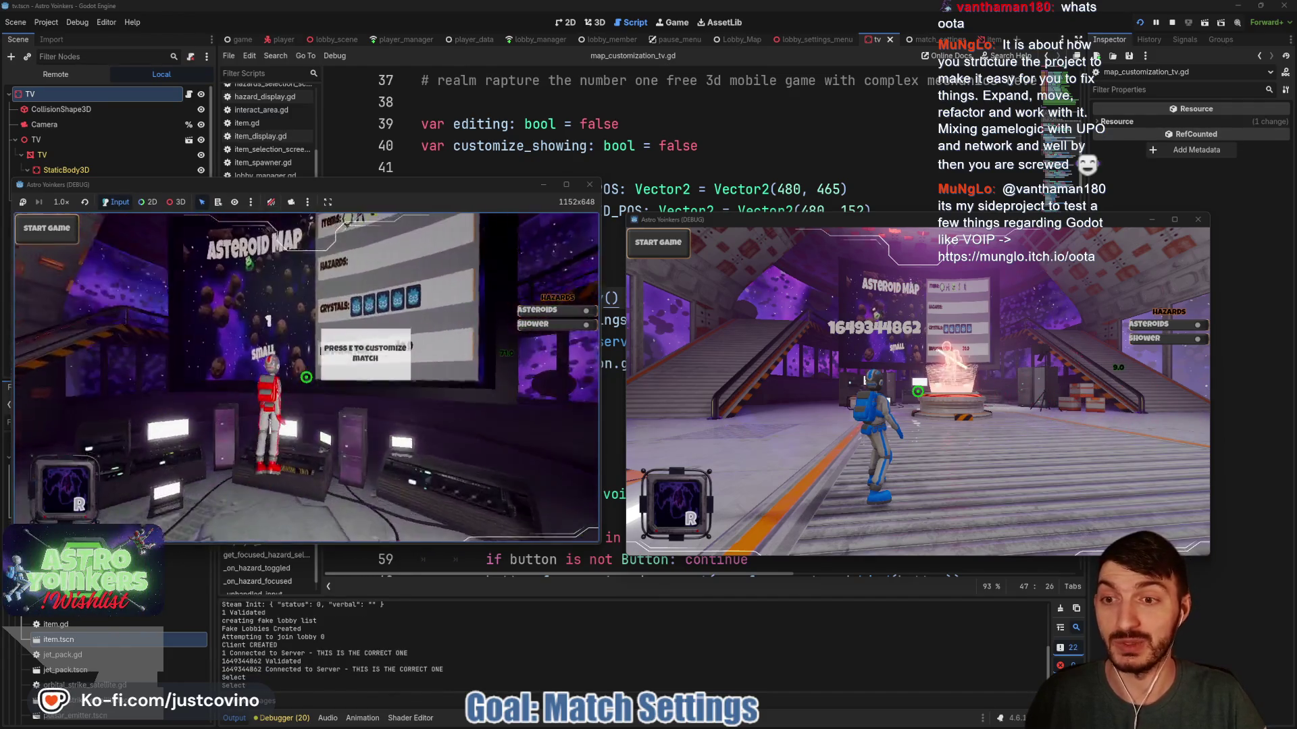
pyautogui.press('e')
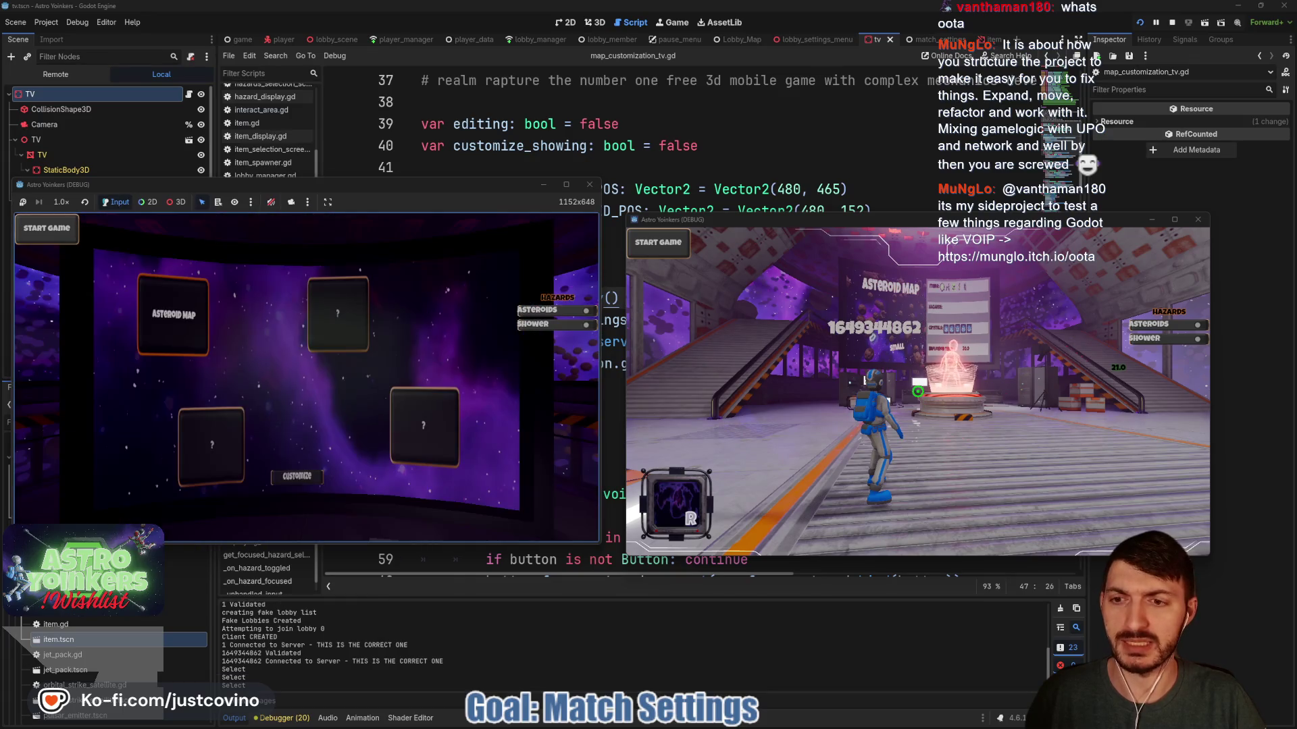
pyautogui.press('e')
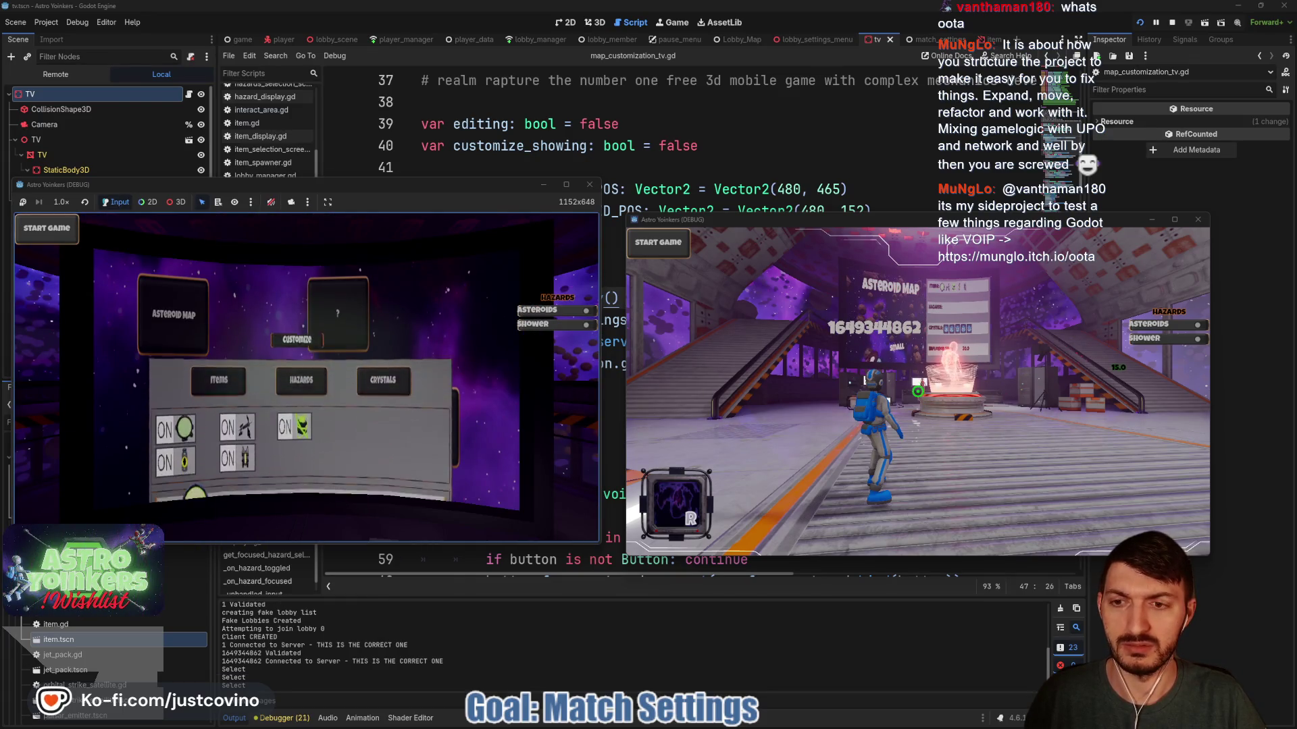
pyautogui.click(294, 368)
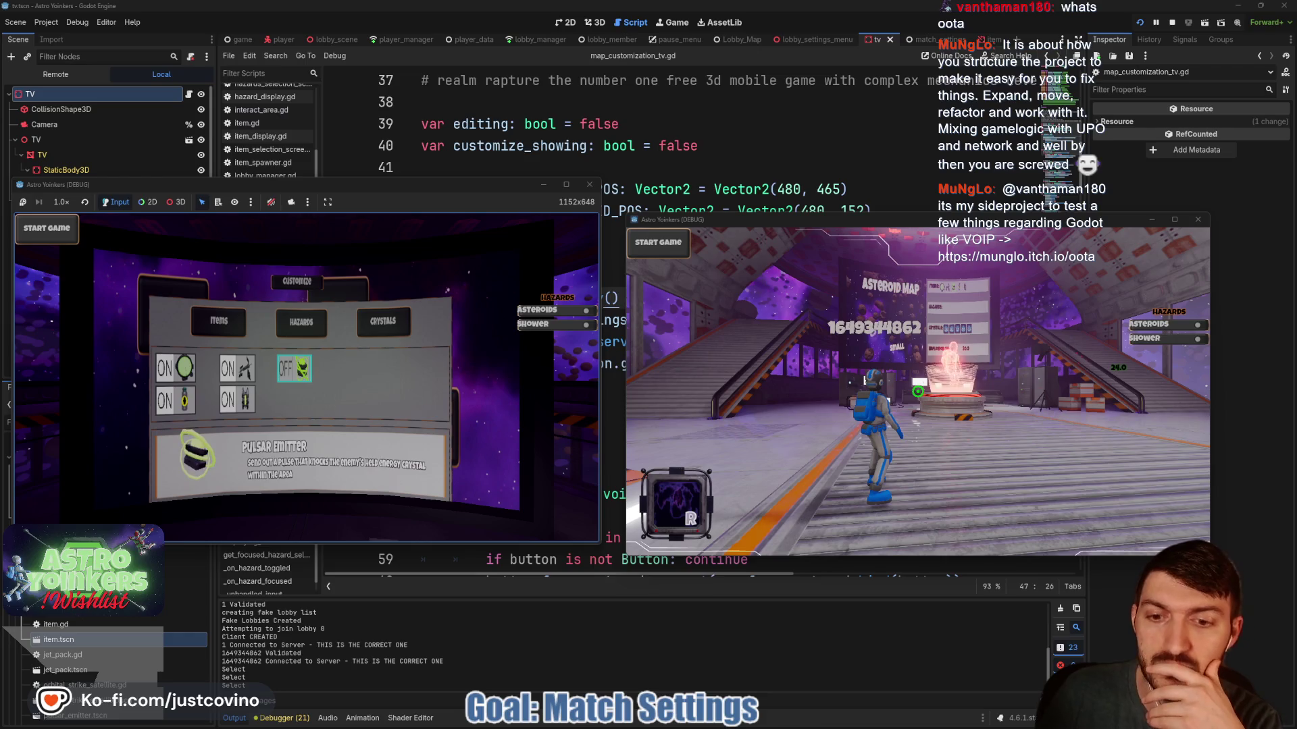
pyautogui.press('e')
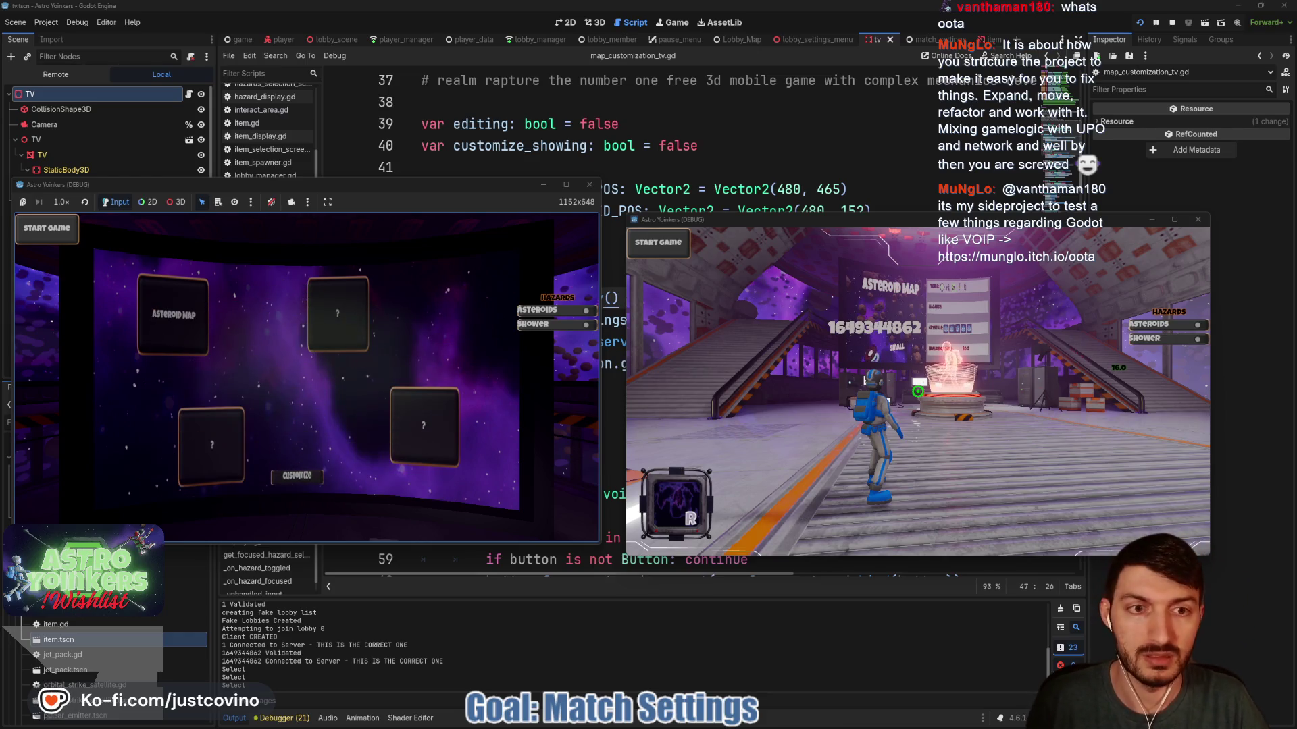
pyautogui.press('F8')
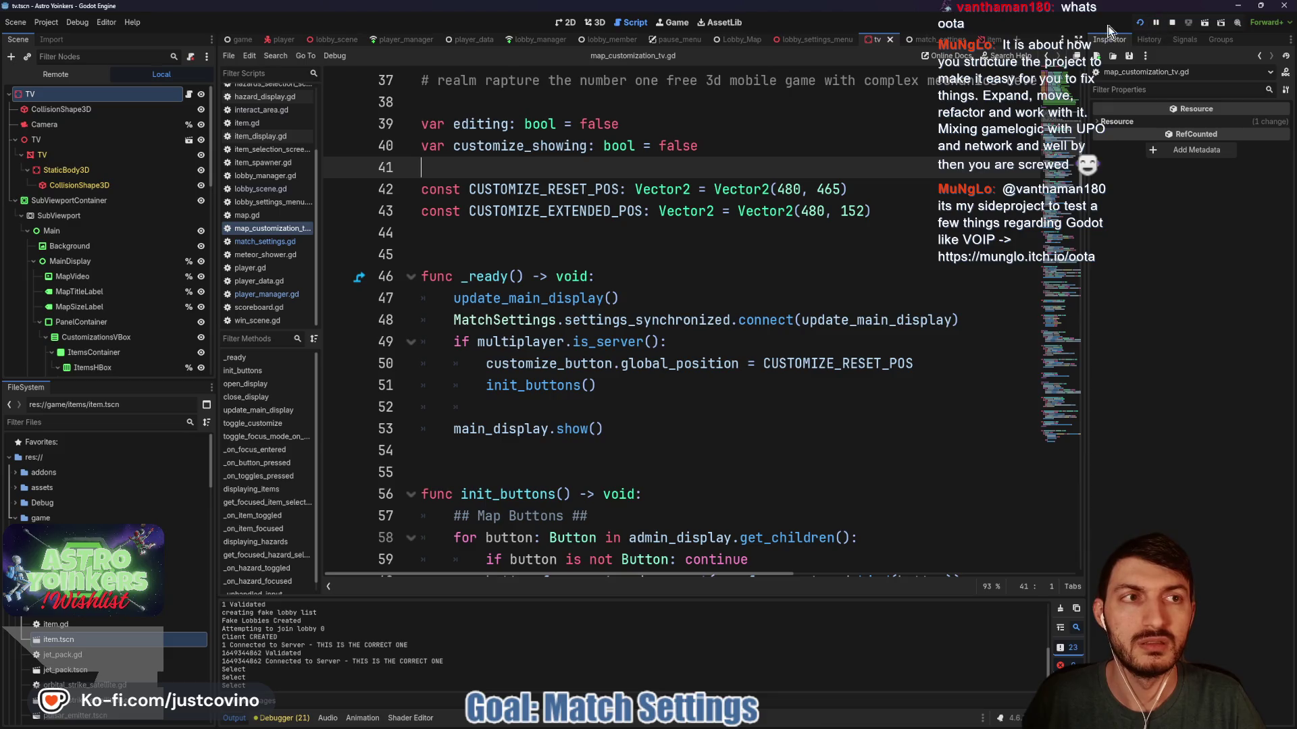
# Add print("Settings synchronized") to _on_synchronize in match_settings.gd, save, and bring back the game window.
pyautogui.click(927, 40)
pyautogui.scroll(-20, 639, 377)
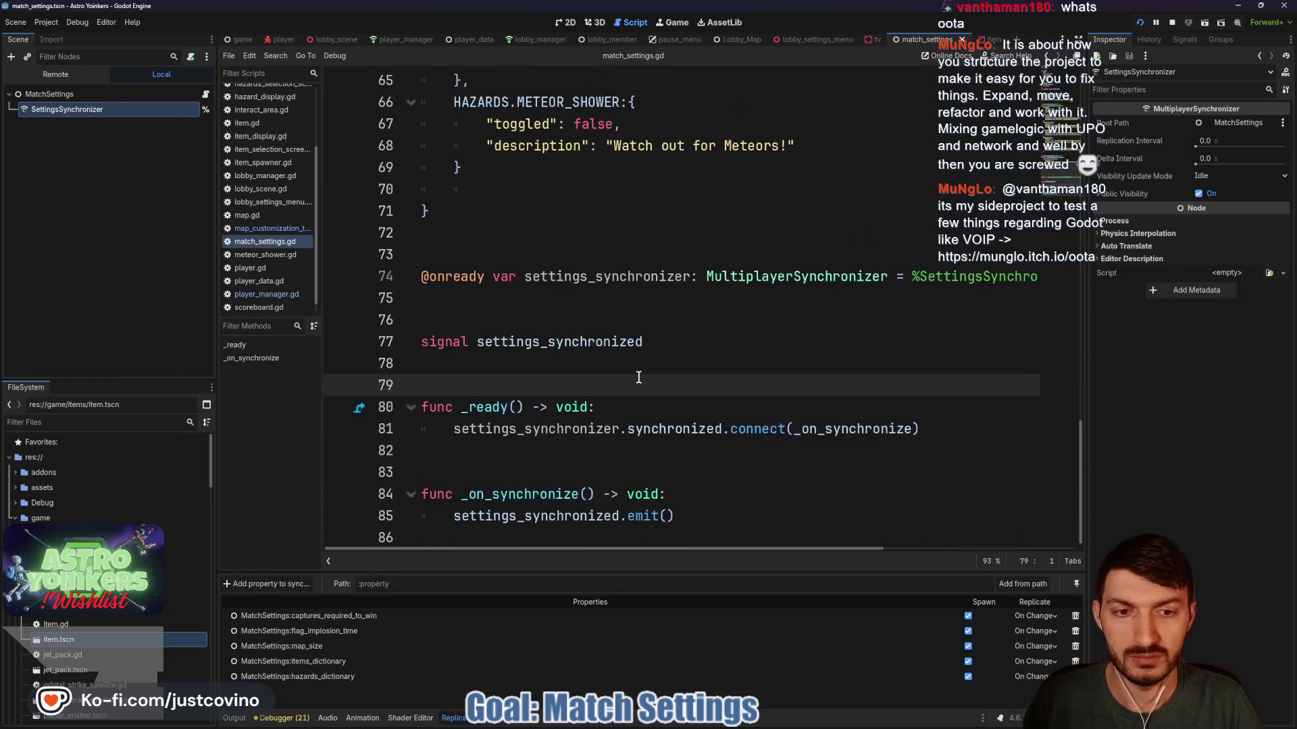
pyautogui.click(581, 532)
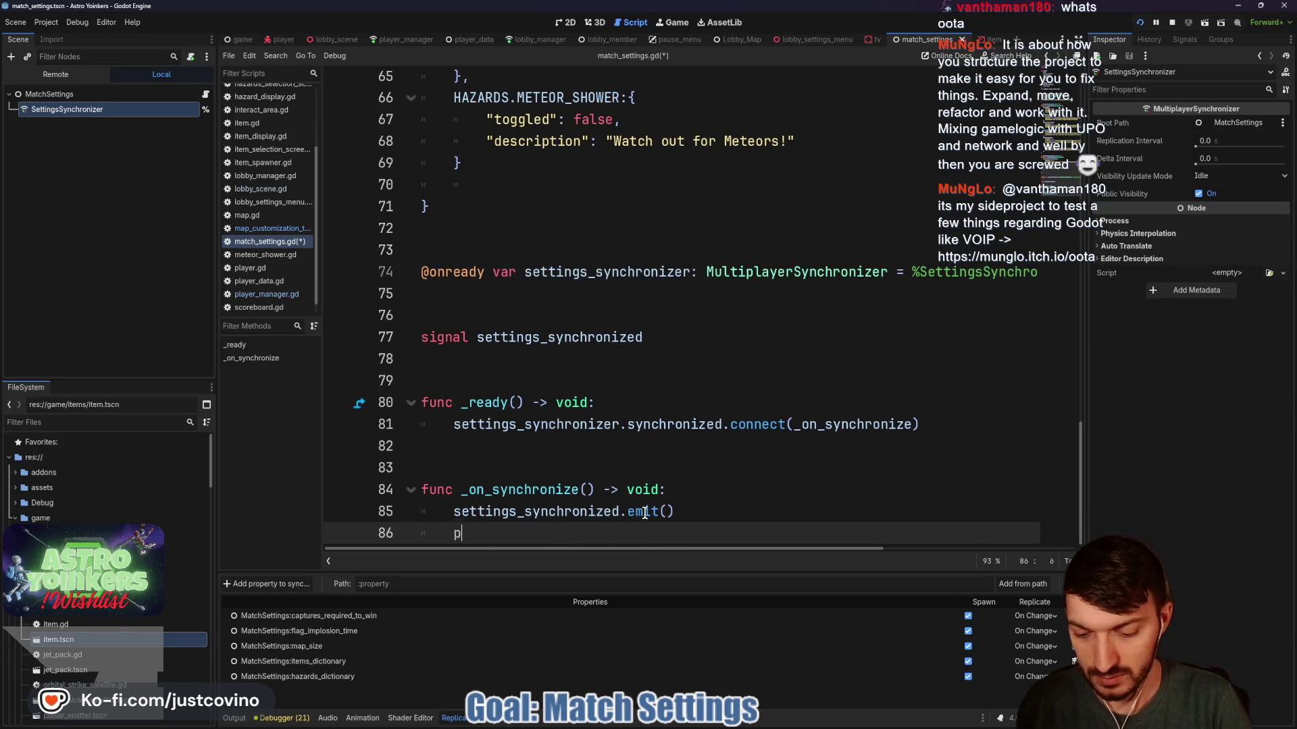
pyautogui.write('print("Setting')
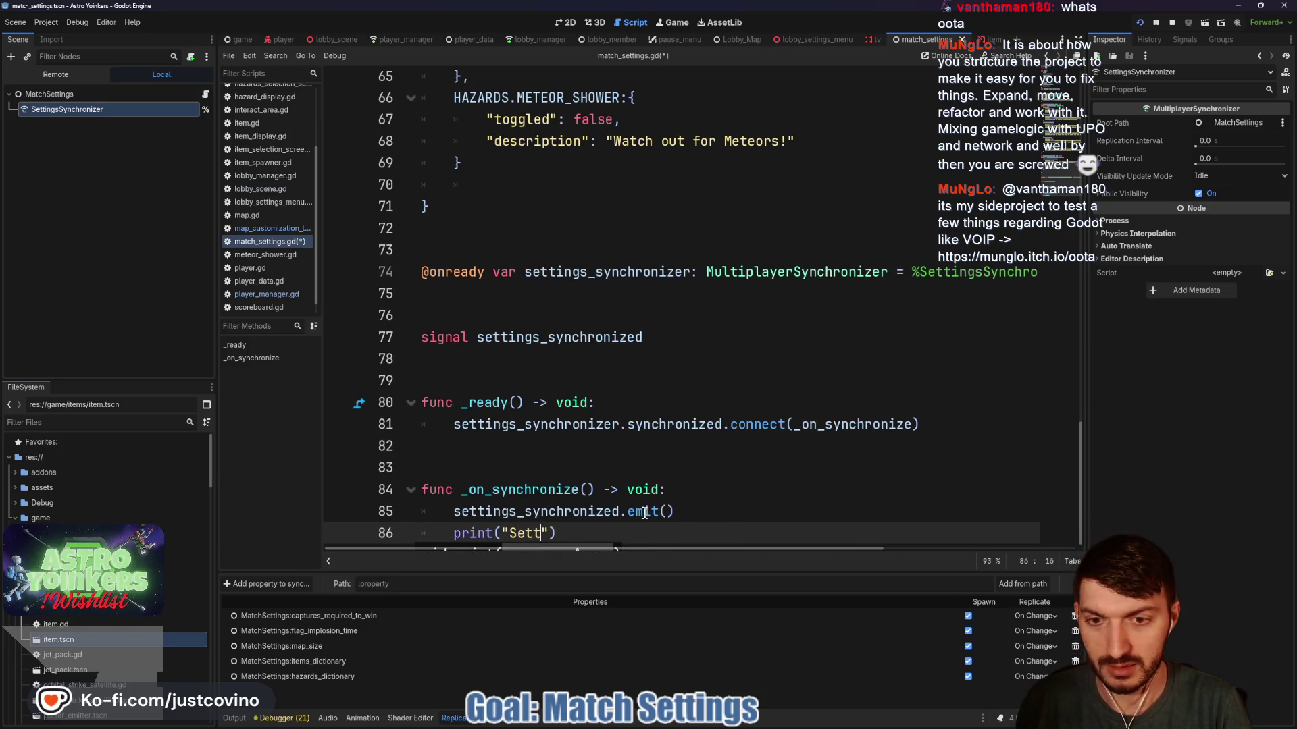
pyautogui.write('s synchronize')
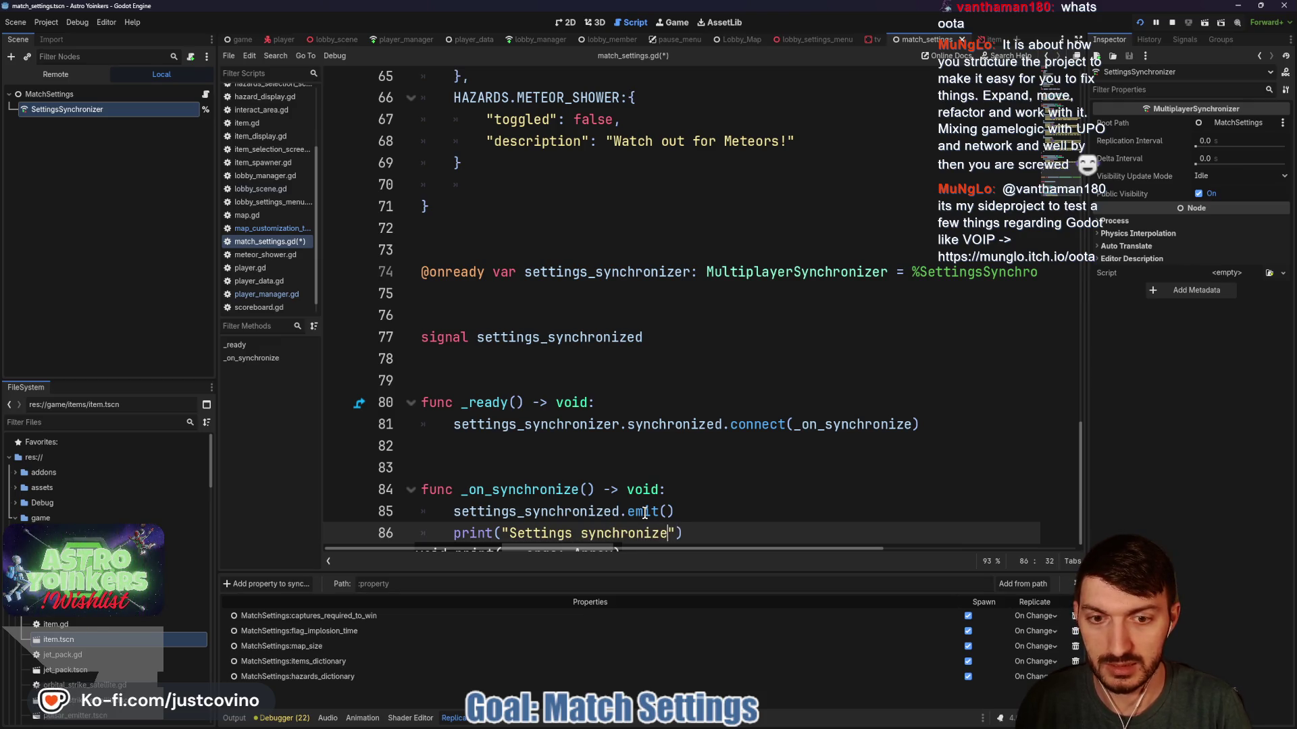
pyautogui.write('d')
pyautogui.click(708, 524)
pyautogui.hotkey('ctrl', 's')
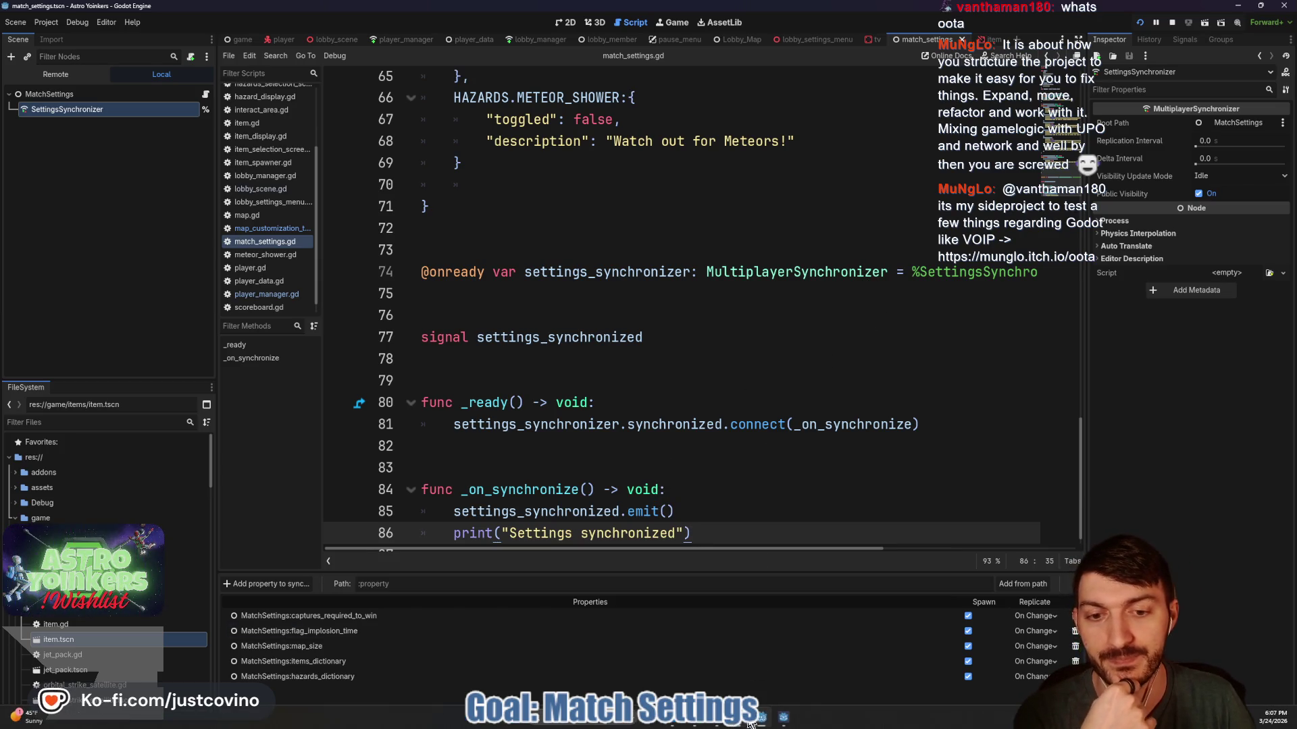
pyautogui.moveTo(770, 719)
pyautogui.click(791, 671)
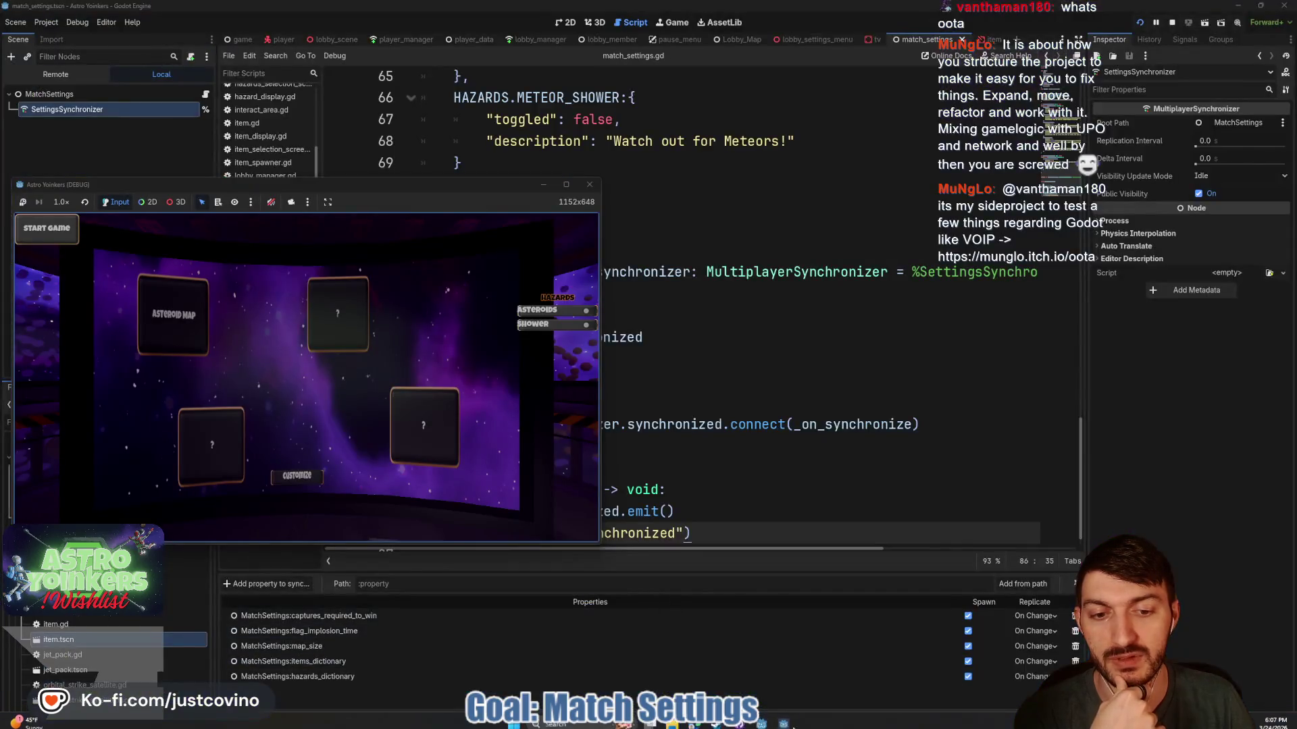
# Toggle Orbital Strike and Jet Pack off and Pulsar Emitter on, then stop the game and view Output.
pyautogui.click(402, 279)
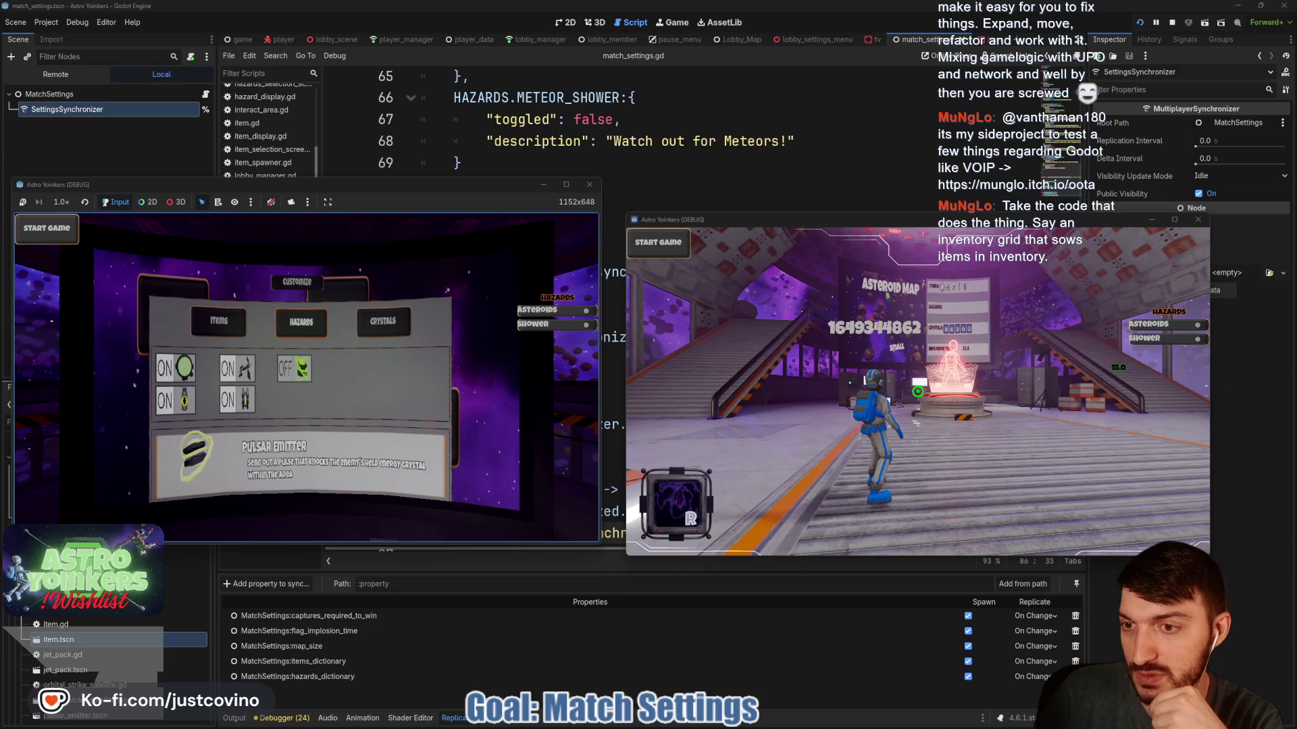
pyautogui.click(237, 369)
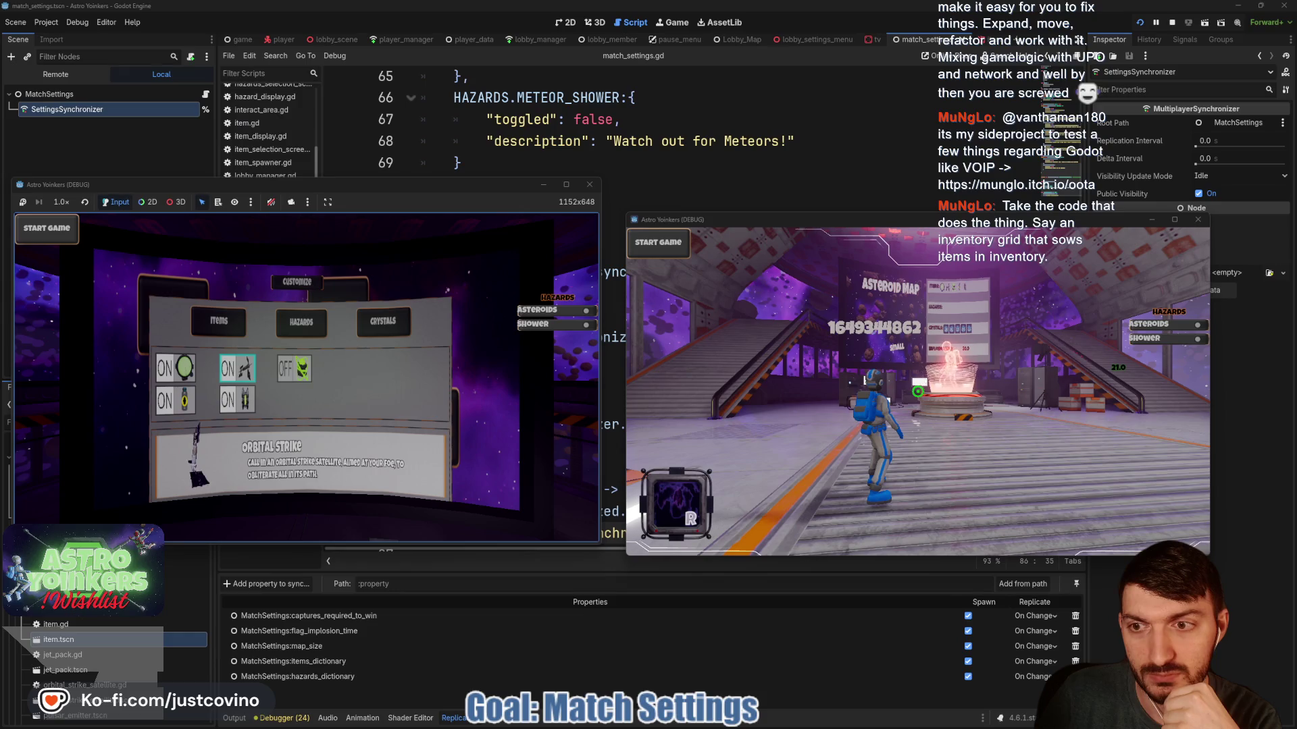
pyautogui.click(294, 369)
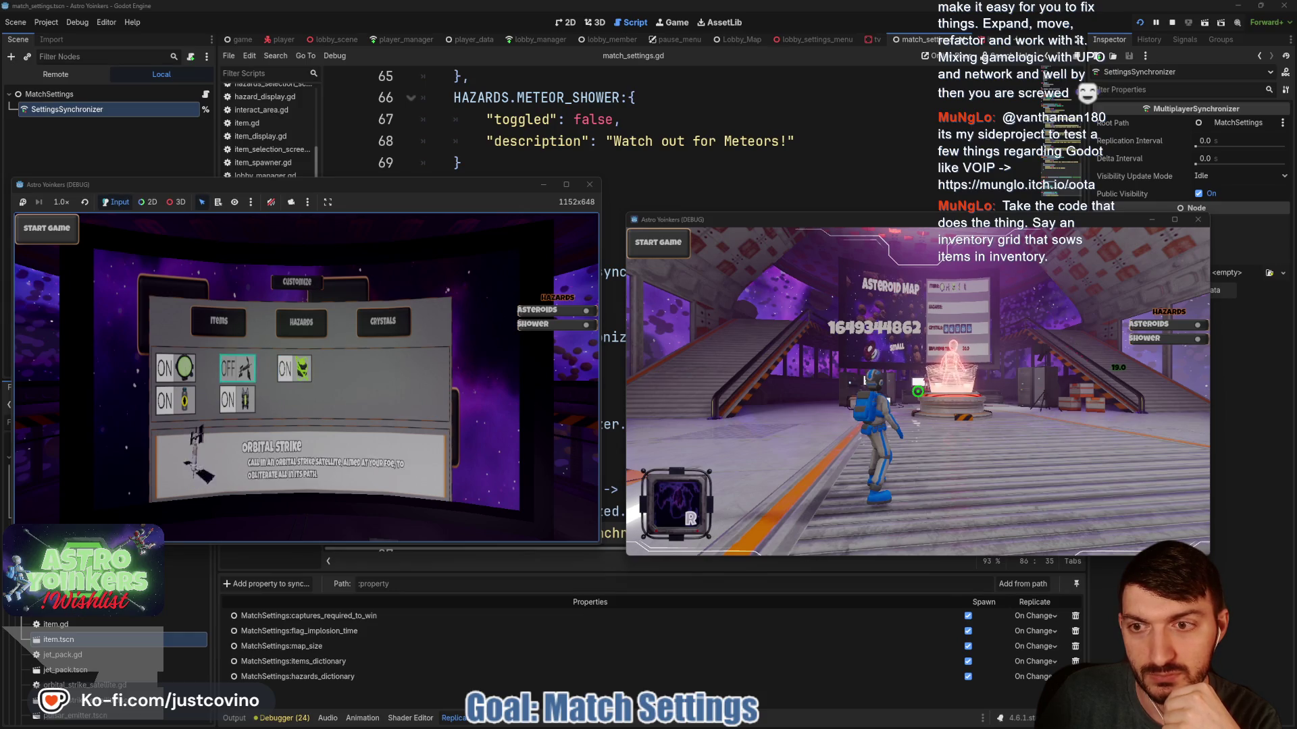
pyautogui.click(237, 400)
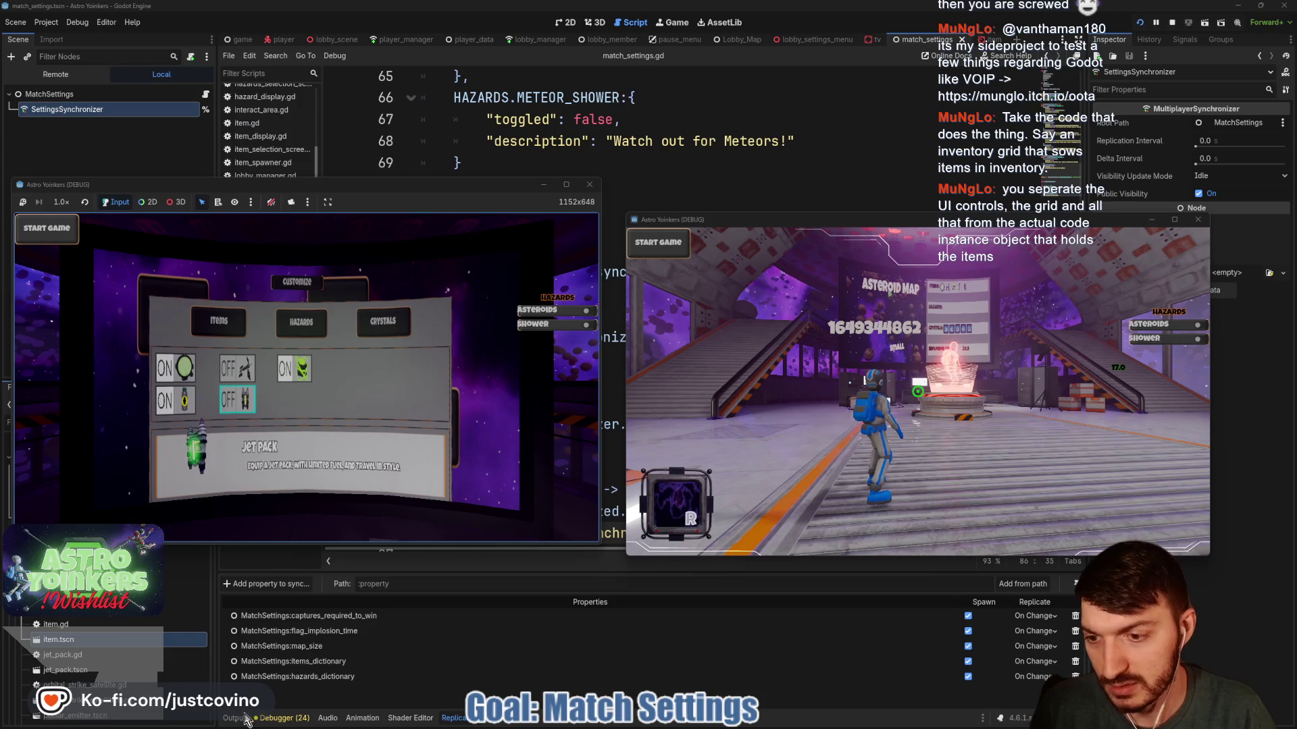
pyautogui.press('F8')
pyautogui.click(238, 718)
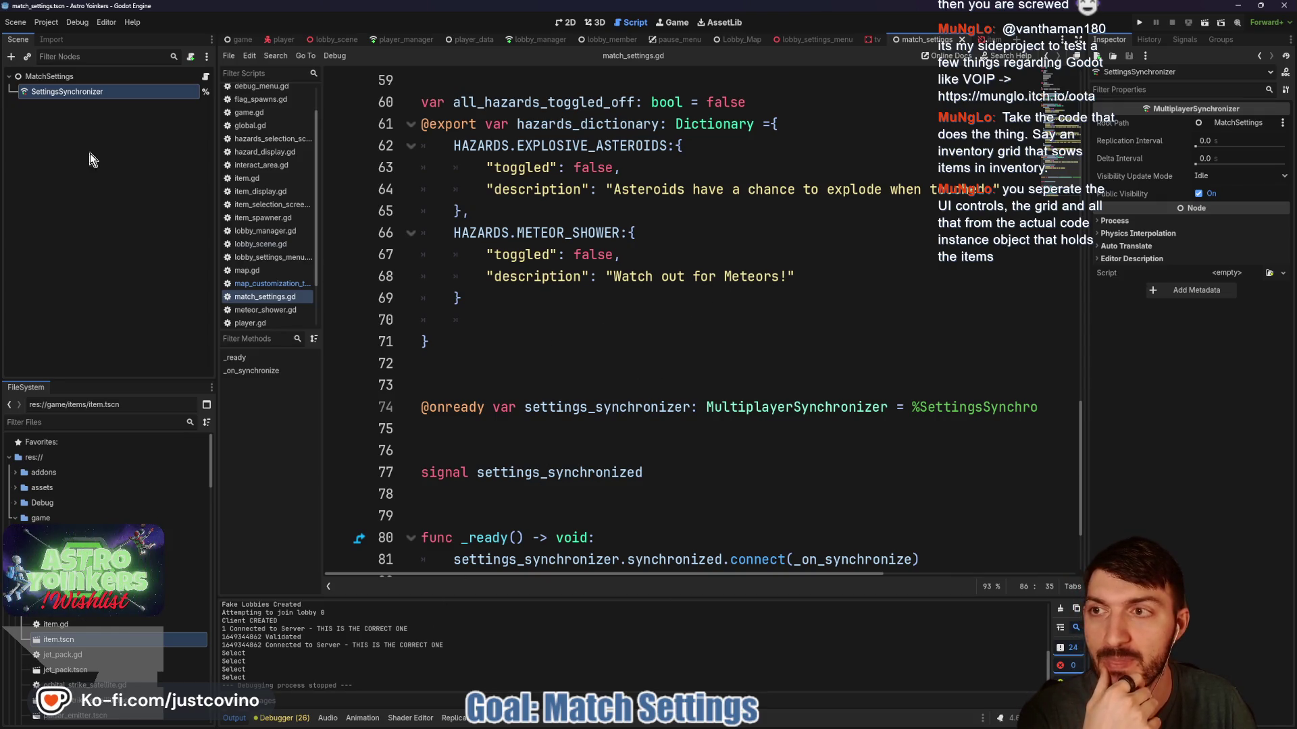
# Review the synchronizer's replicated properties and the items dictionary entries in match_settings.gd.
pyautogui.click(81, 92)
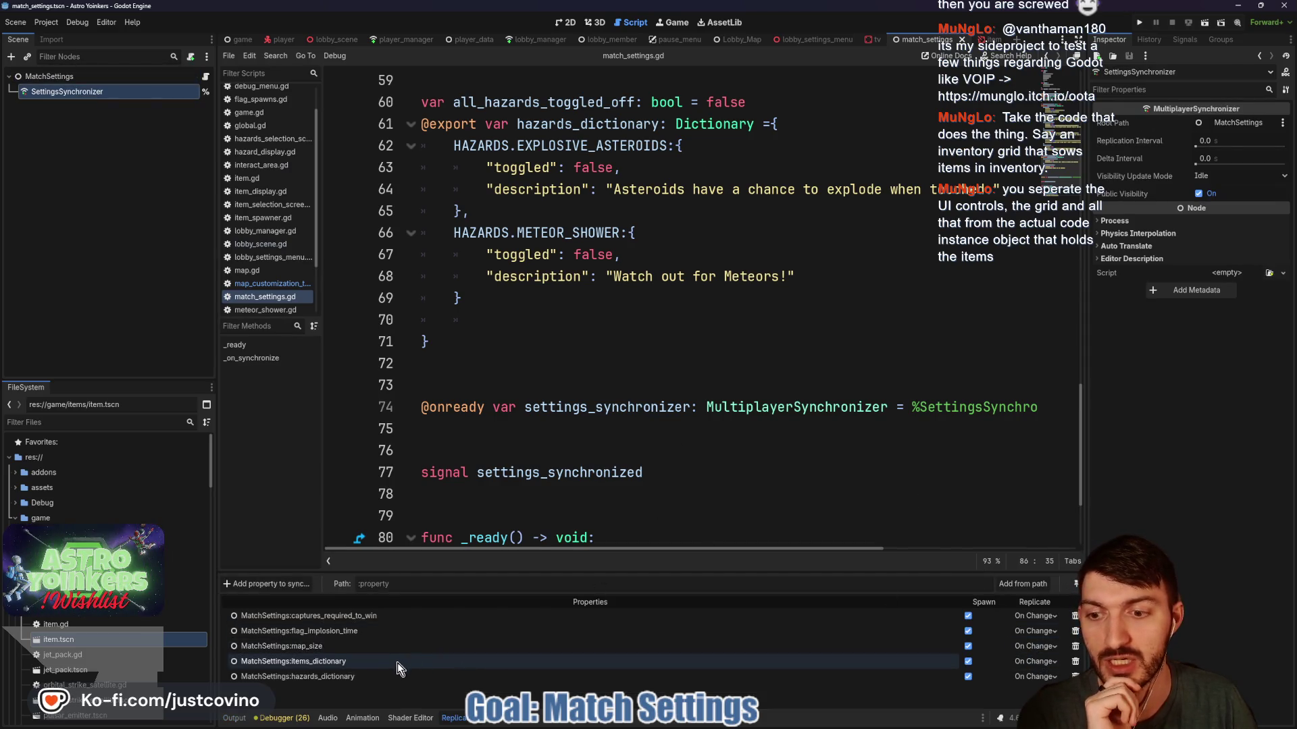
pyautogui.scroll(6, 724, 407)
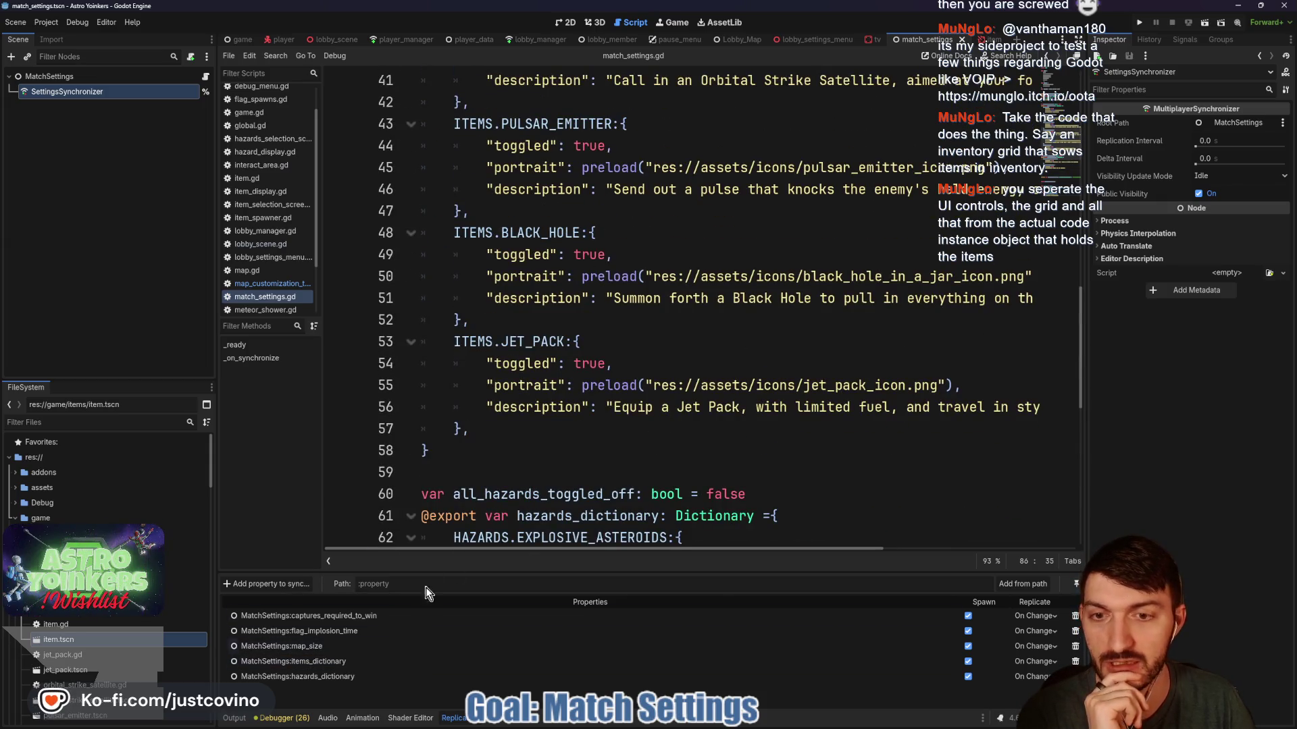
pyautogui.scroll(1, 631, 429)
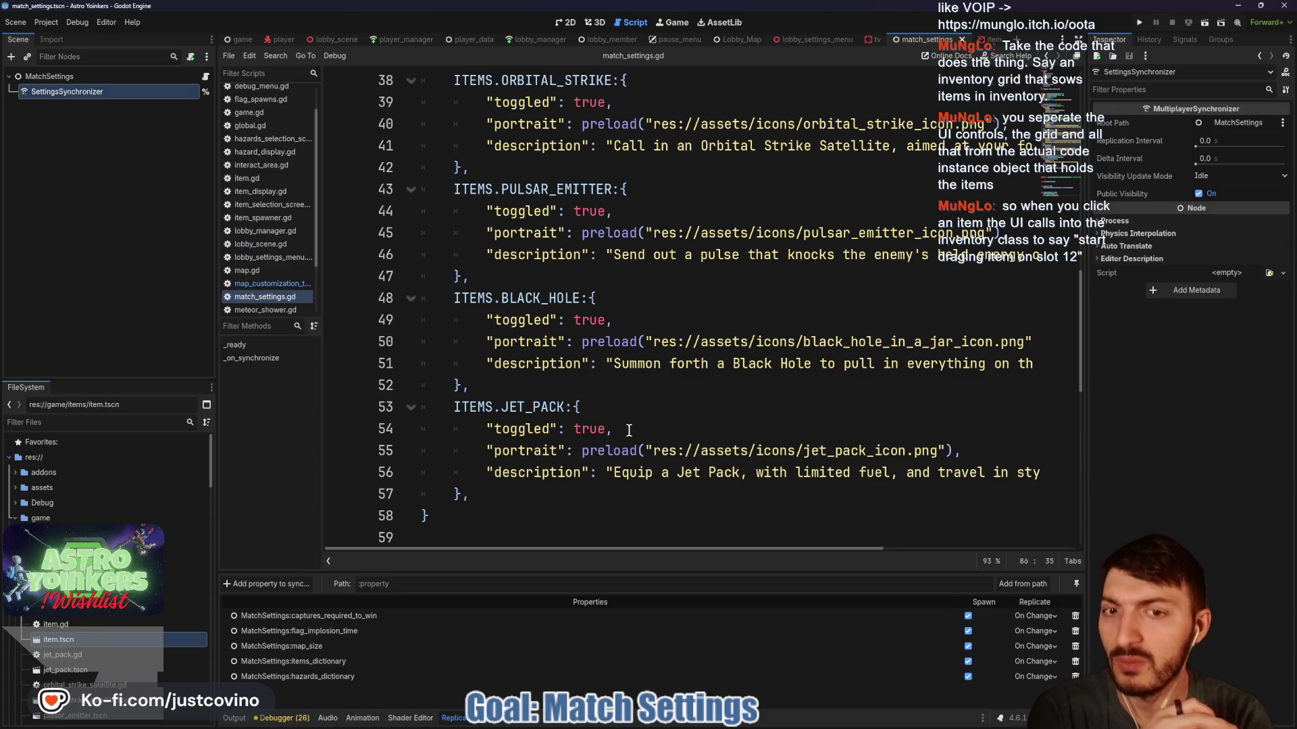
pyautogui.scroll(4, 712, 176)
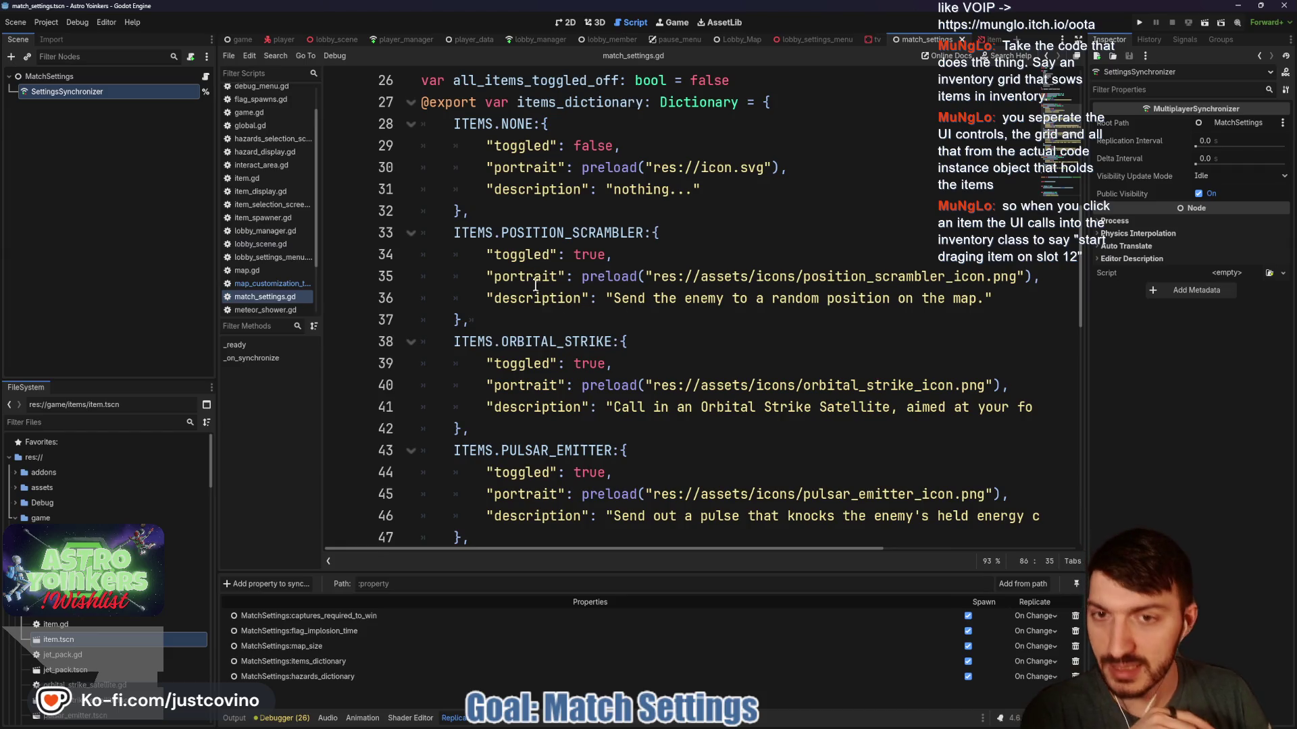
pyautogui.moveTo(606, 276)
pyautogui.mouseDown()
pyautogui.moveTo(422, 255)
pyautogui.moveTo(481, 157)
pyautogui.moveTo(466, 345)
pyautogui.moveTo(449, 348)
pyautogui.moveTo(446, 124)
pyautogui.mouseUp()
pyautogui.click(584, 322)
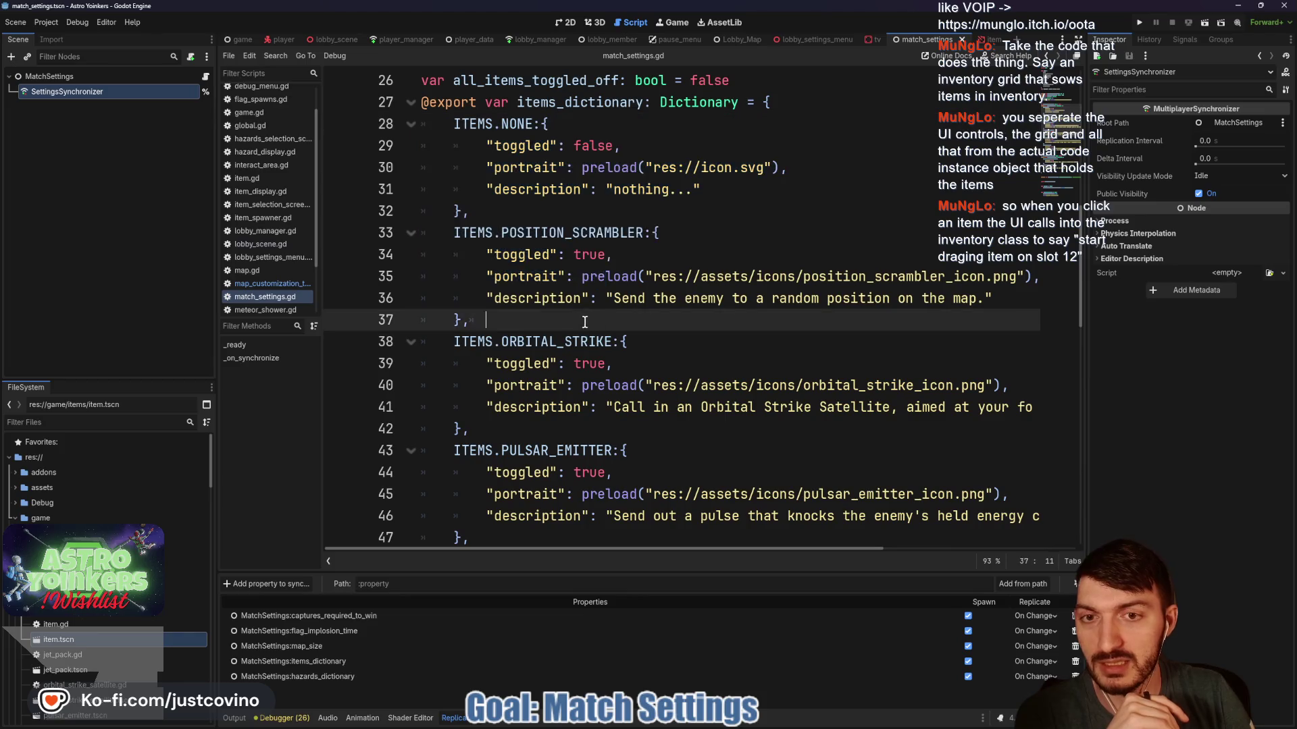
# Examine the POSITION_SCRAMBLER portrait and description entries, then open player.gd.
pyautogui.moveTo(585, 322); pyautogui.dragTo(439, 183)
pyautogui.doubleClick(503, 277)
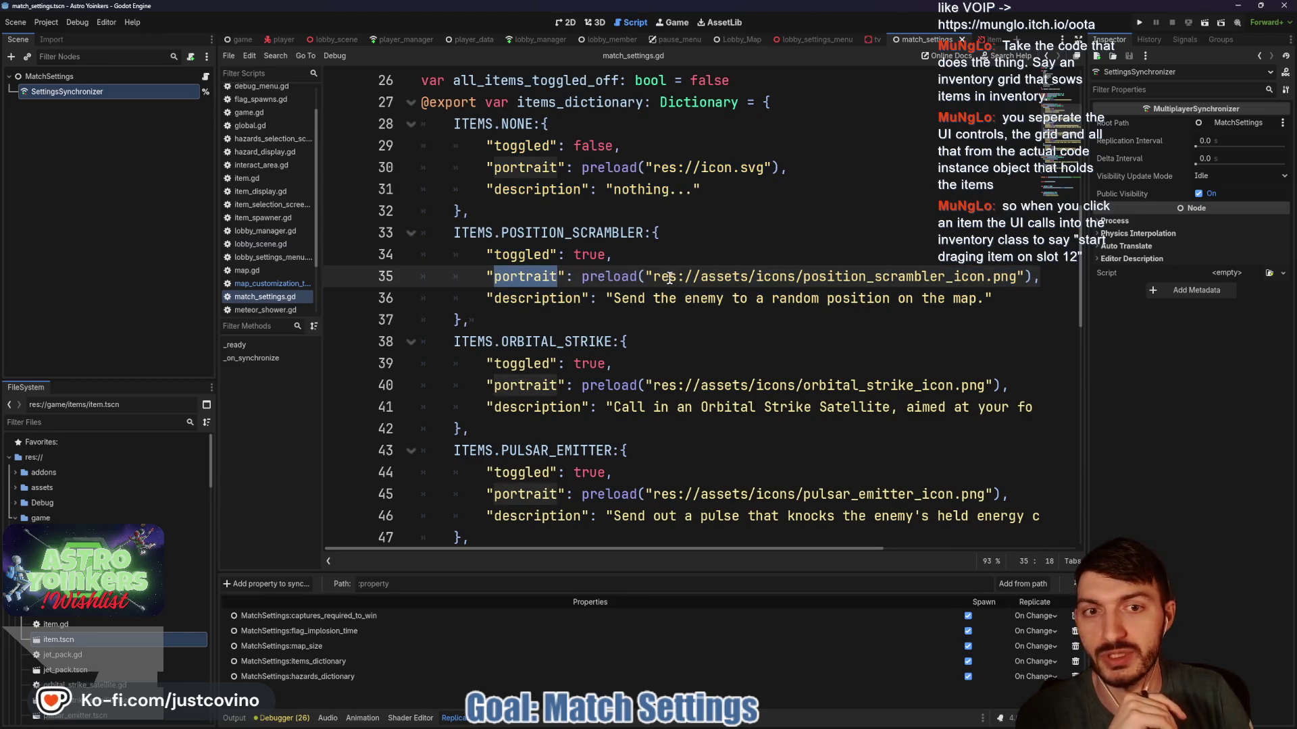
pyautogui.hscroll(3, 669, 278)
pyautogui.moveTo(931, 276); pyautogui.dragTo(399, 286)
pyautogui.moveTo(1005, 299); pyautogui.dragTo(495, 298)
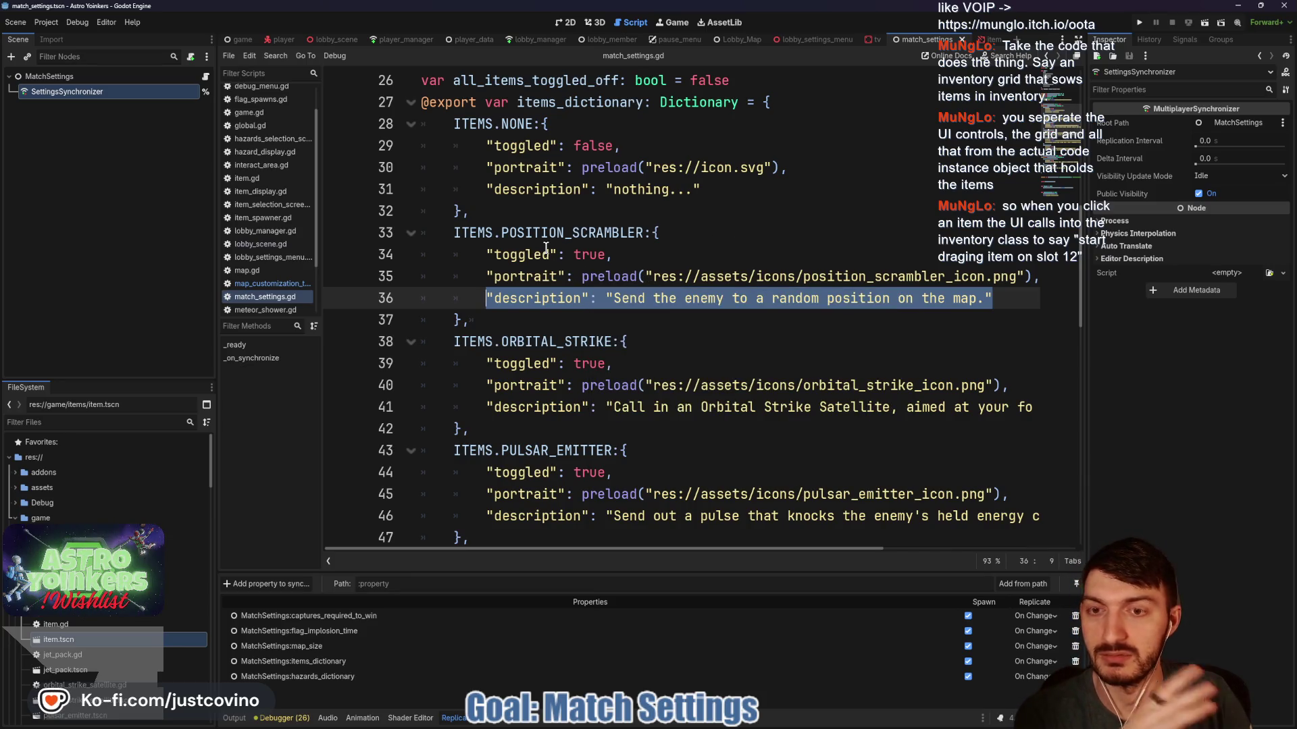
pyautogui.click(281, 40)
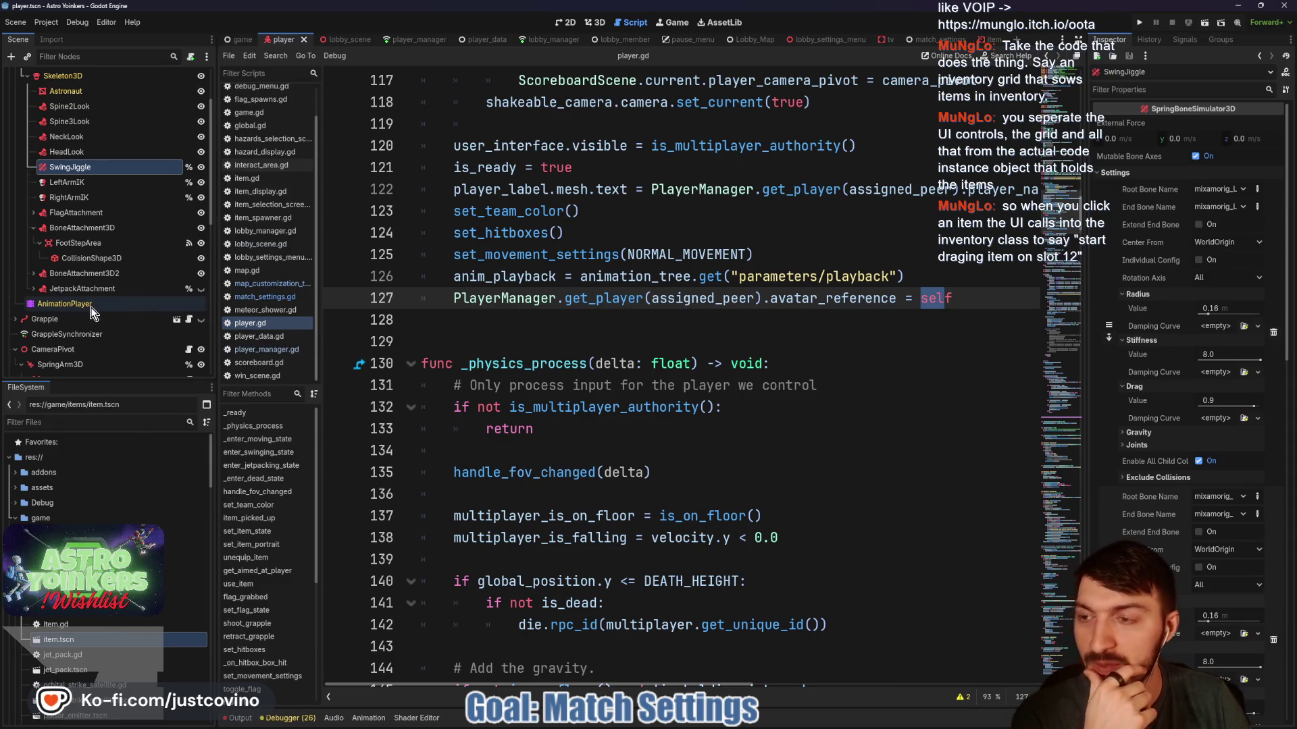
# Look over player.gd's avatar_reference line, then return to match_settings.gd.
pyautogui.scroll(-4, 108, 284)
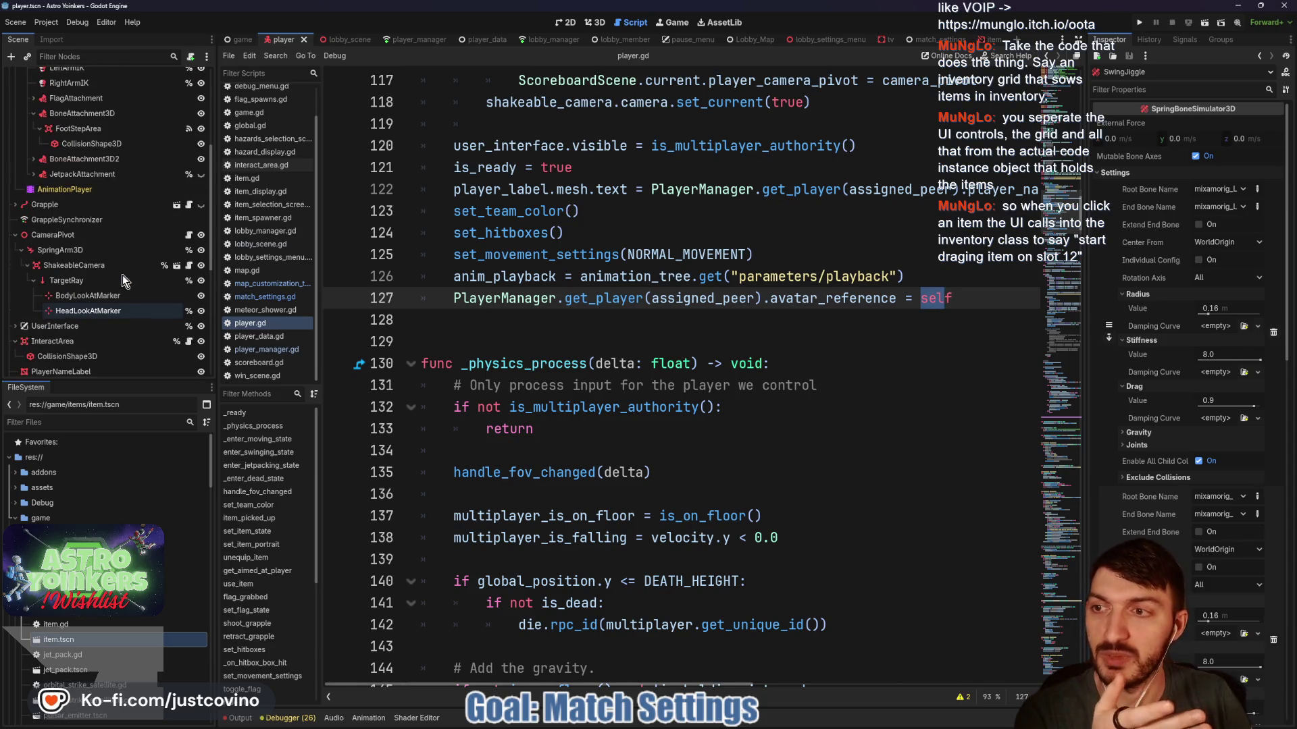
pyautogui.scroll(2, 67, 264)
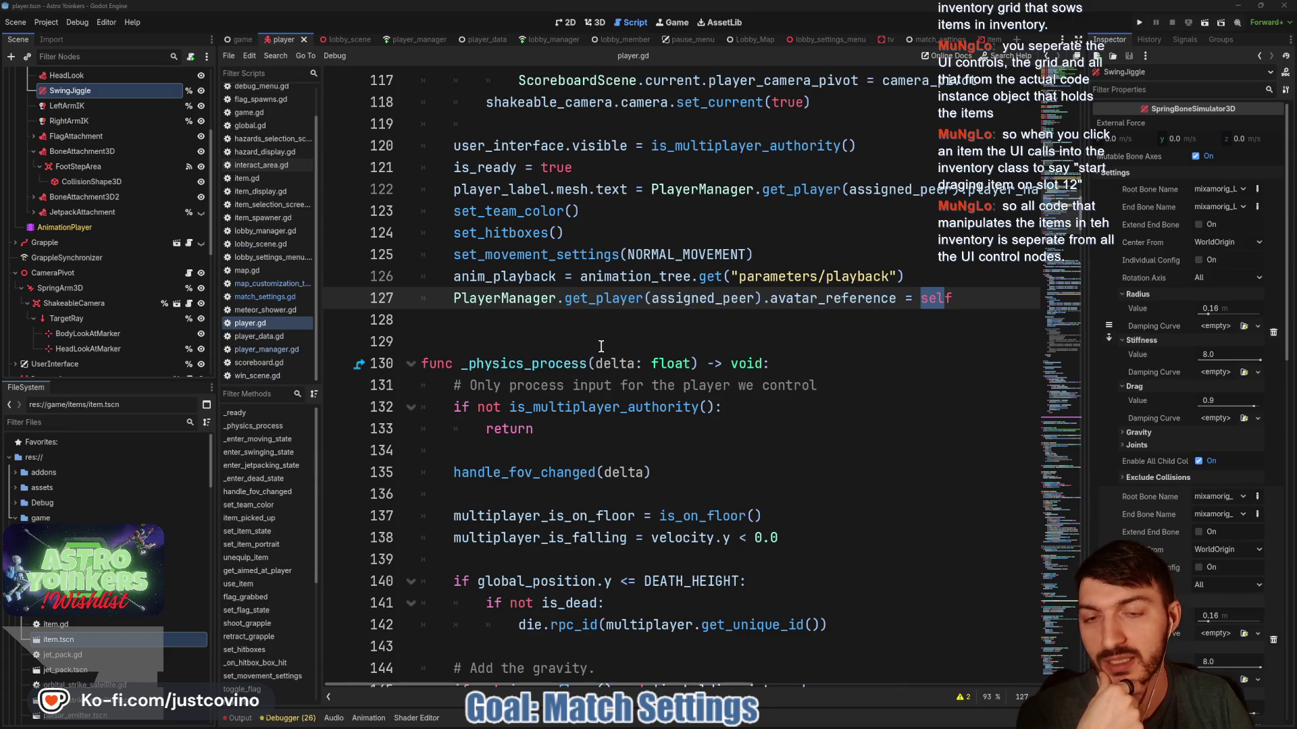
pyautogui.click(610, 323)
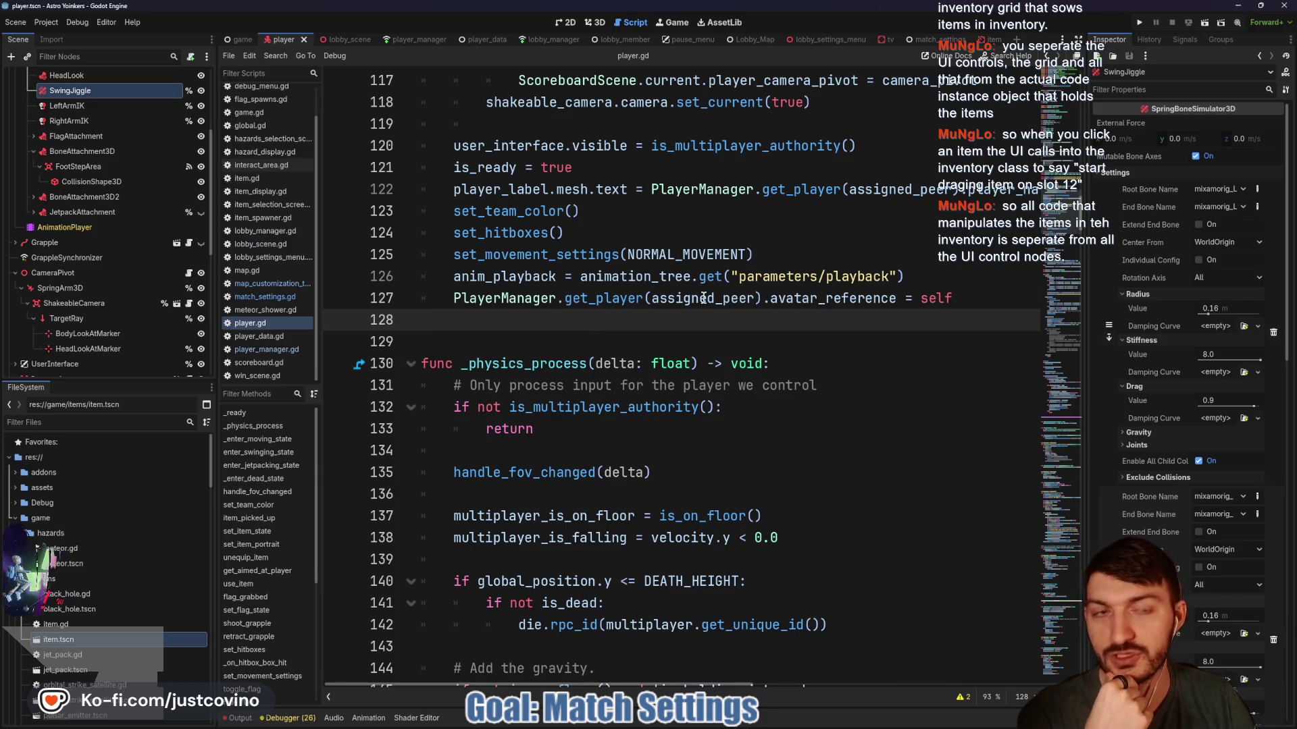
pyautogui.click(931, 39)
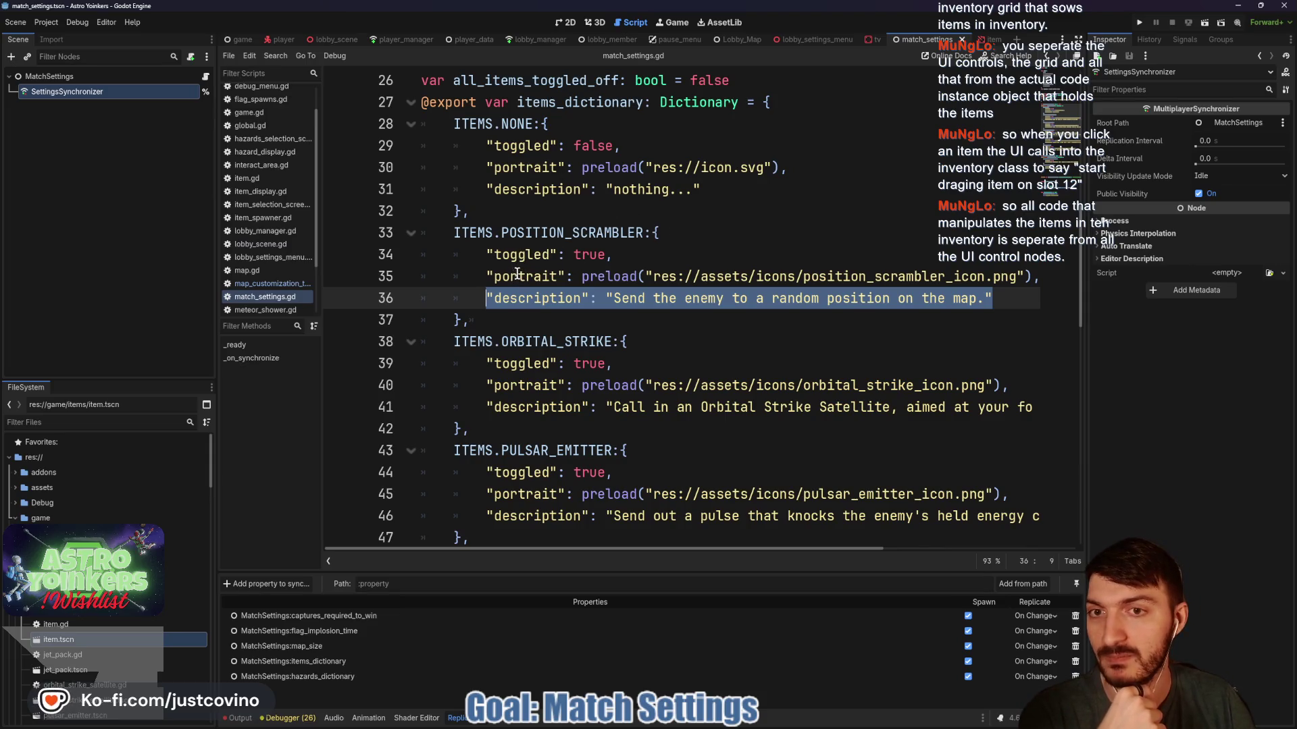
# Highlight the toggled false line of the ITEMS.NONE entry on line 29.
pyautogui.scroll(4, 516, 273)
pyautogui.click(540, 406)
pyautogui.click(622, 407)
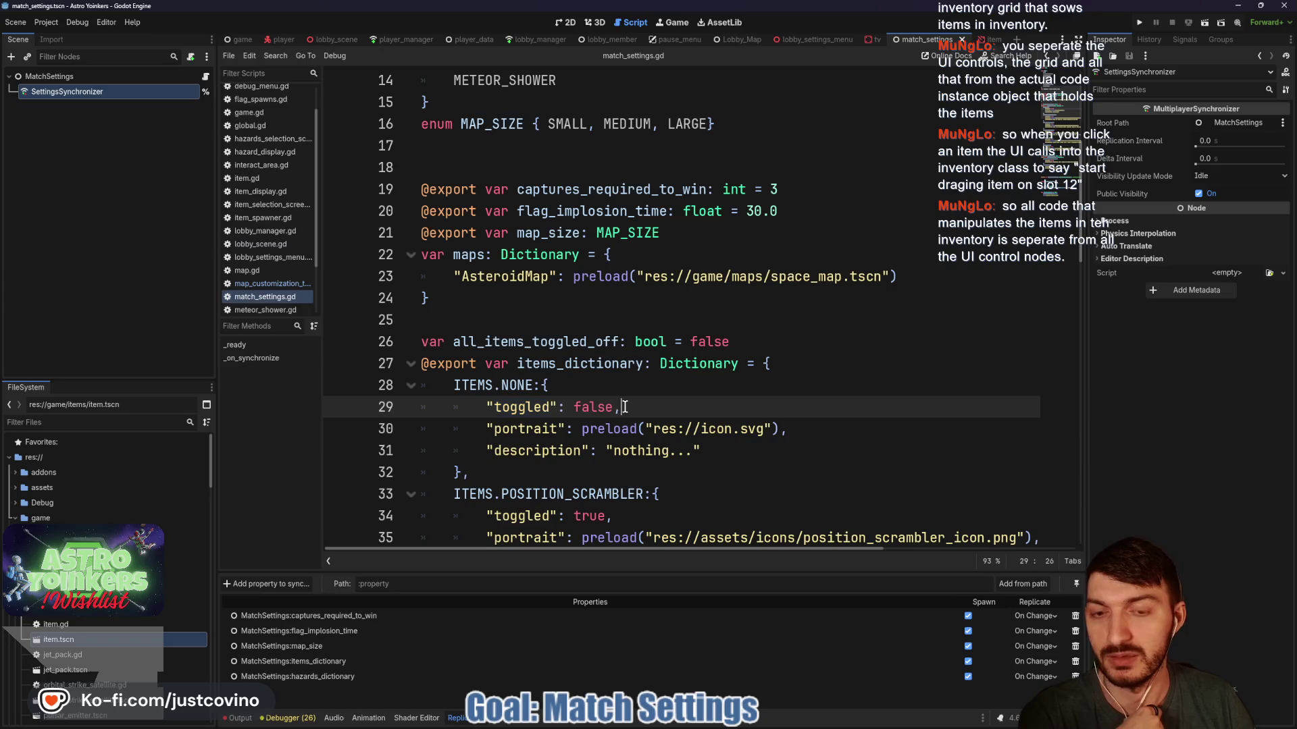
pyautogui.moveTo(622, 406); pyautogui.dragTo(383, 407)
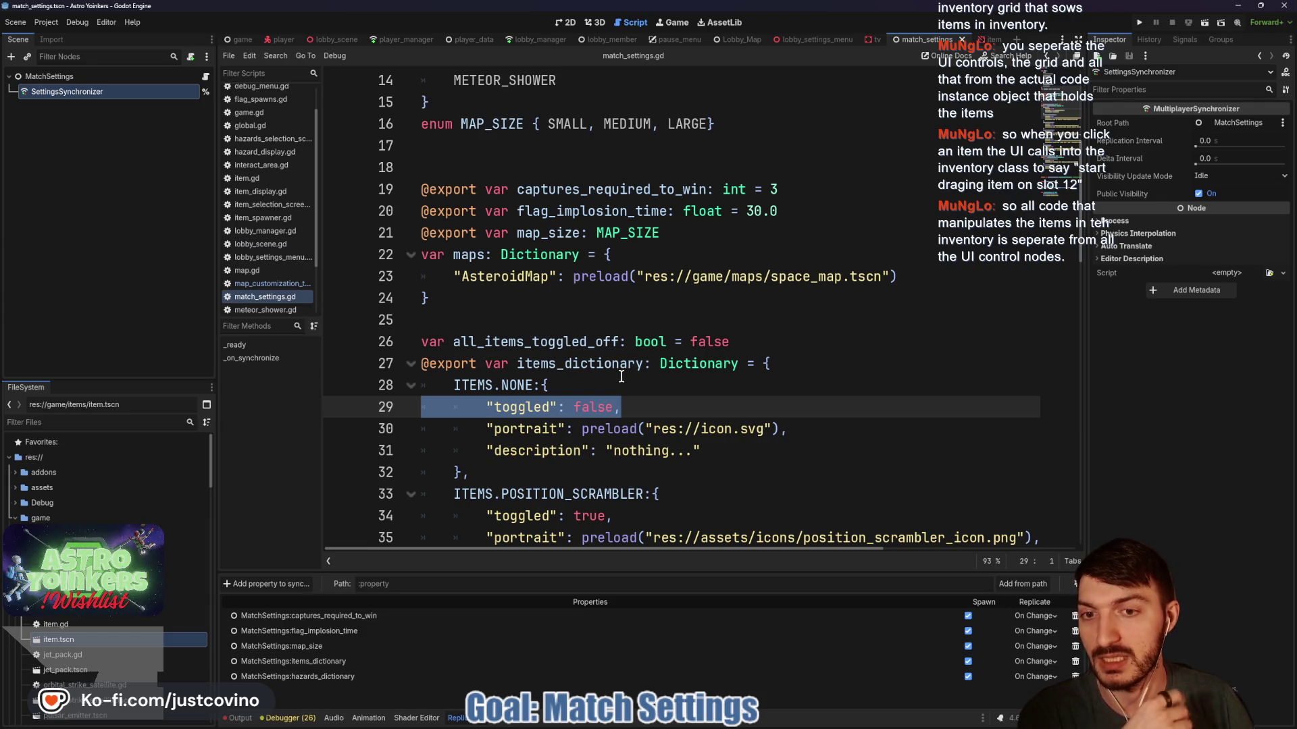
# Scroll through items_dictionary and open the 'Add property to sync...' node picker.
pyautogui.scroll(-1, 557, 317)
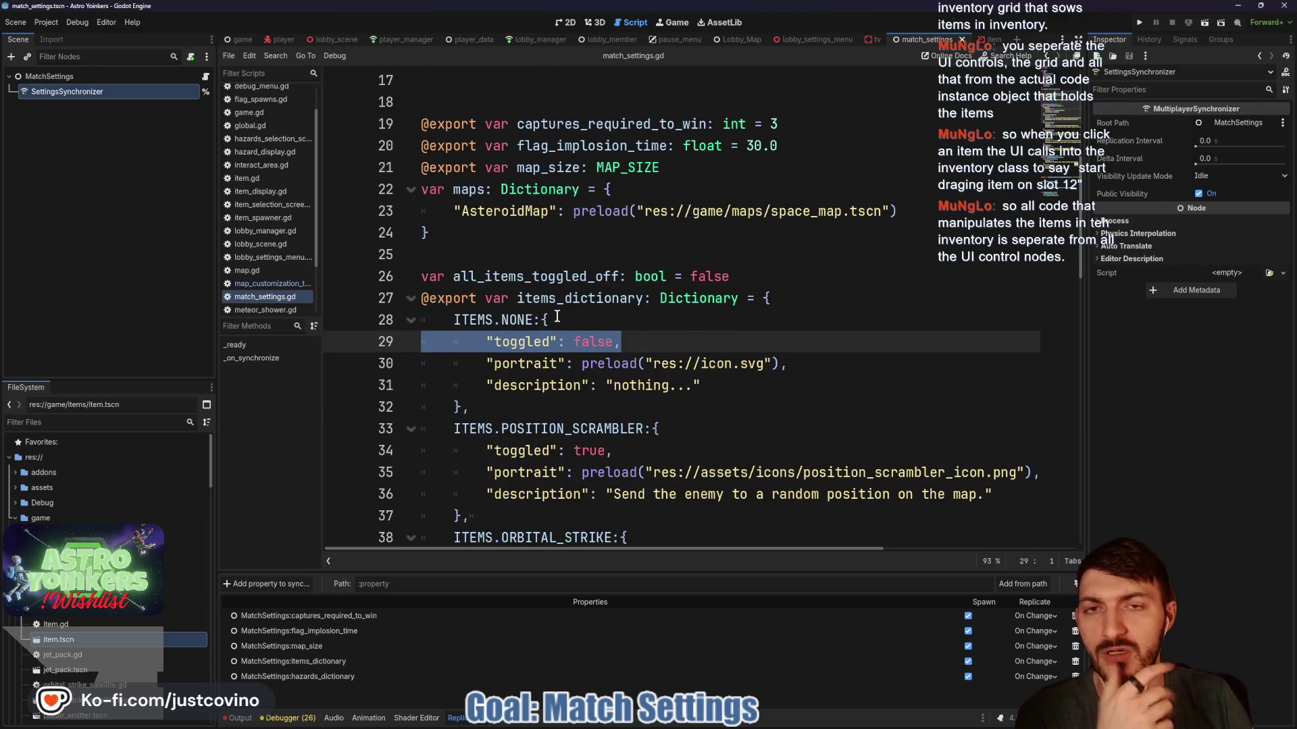
pyautogui.scroll(-4, 557, 317)
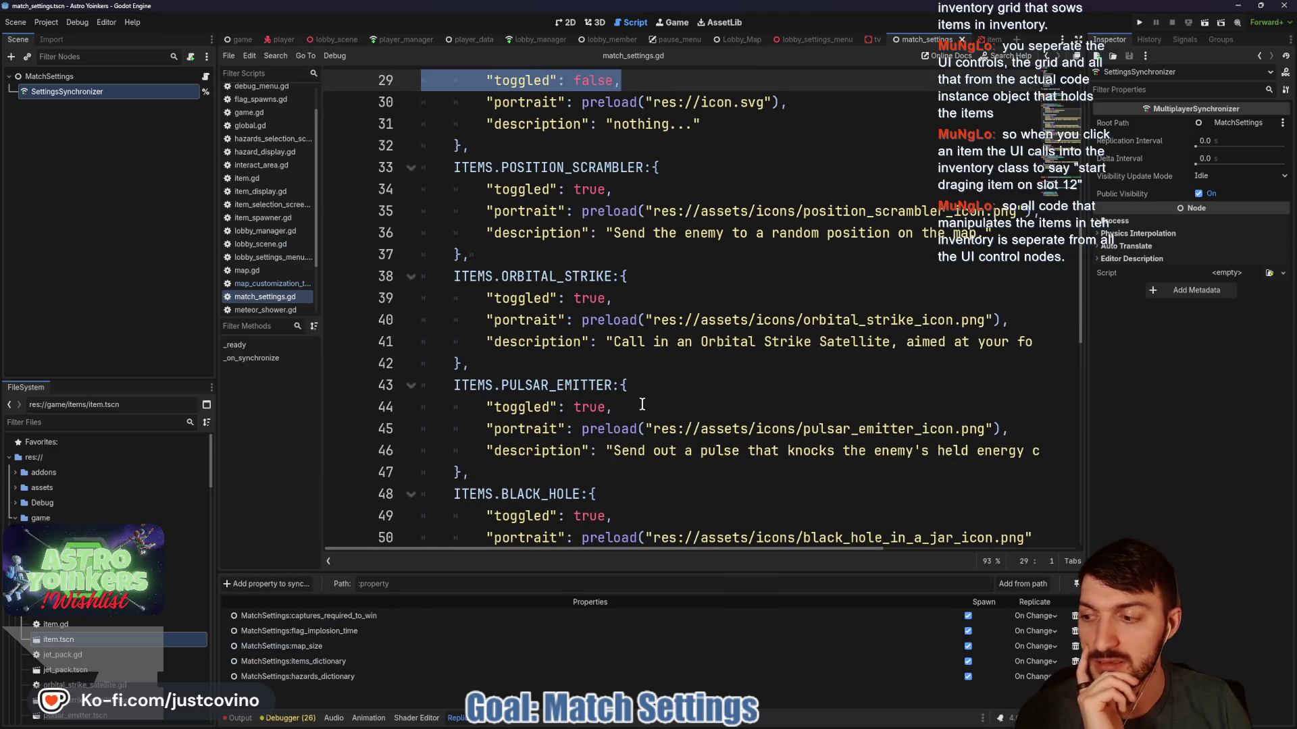
pyautogui.scroll(4, 643, 397)
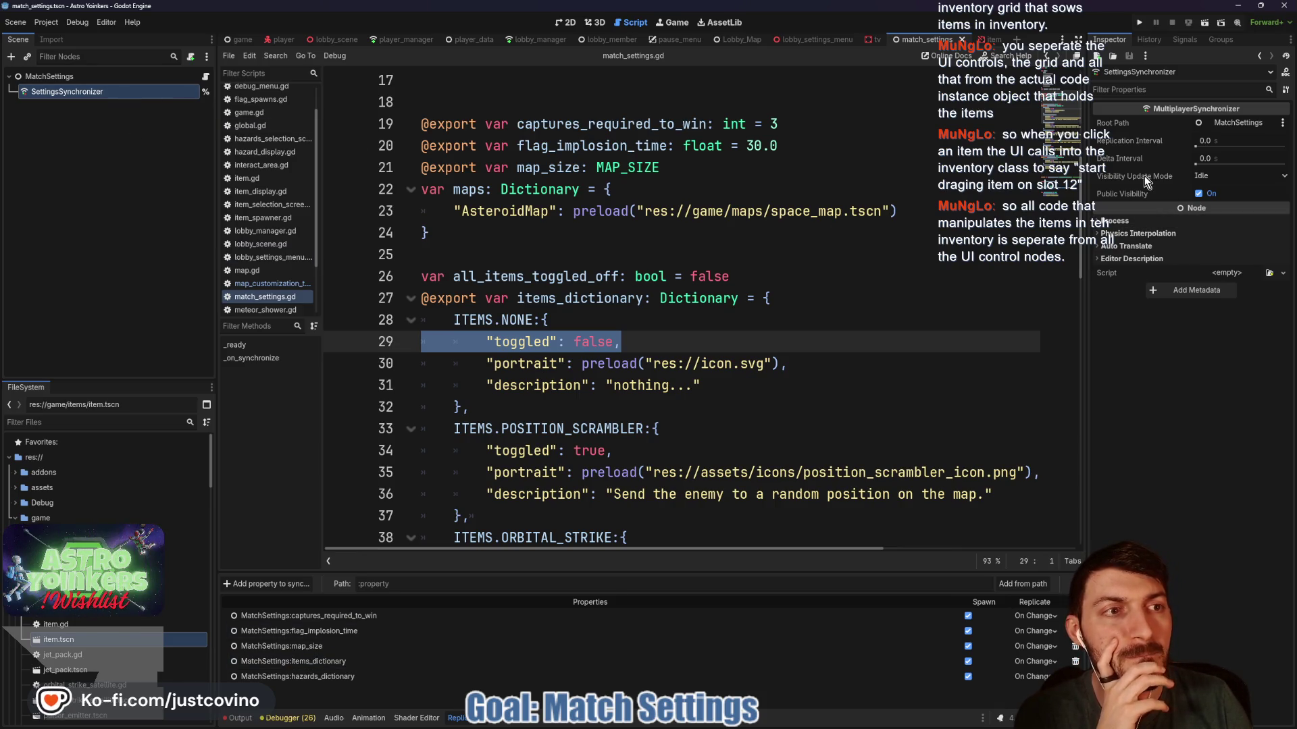
pyautogui.moveTo(1144, 176)
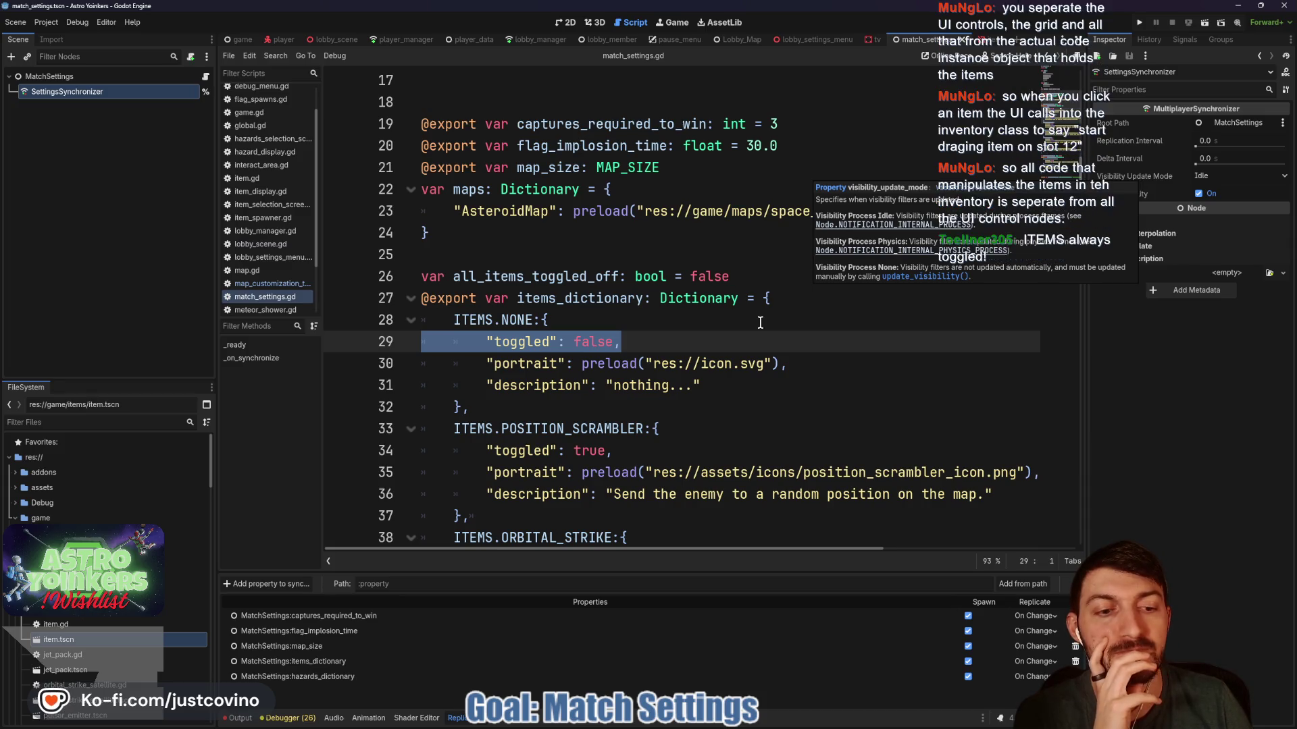
pyautogui.scroll(-5, 693, 348)
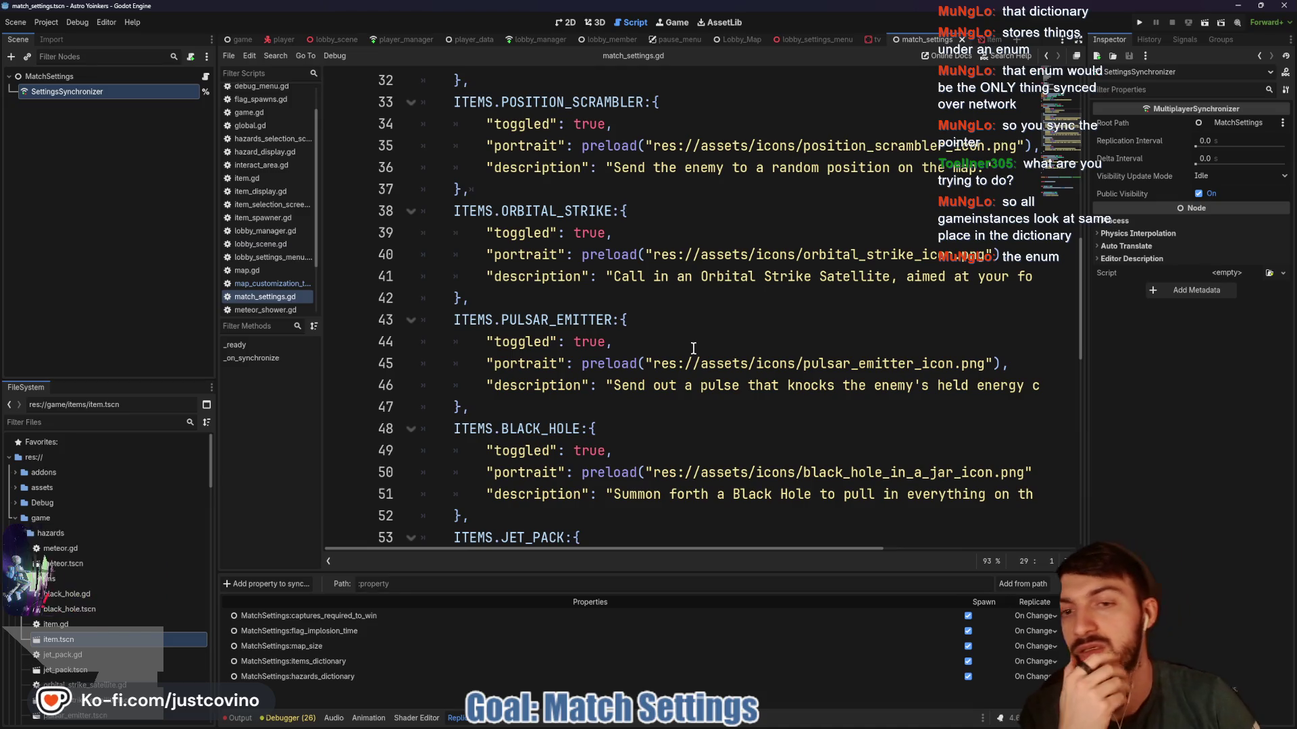
pyautogui.scroll(5, 676, 351)
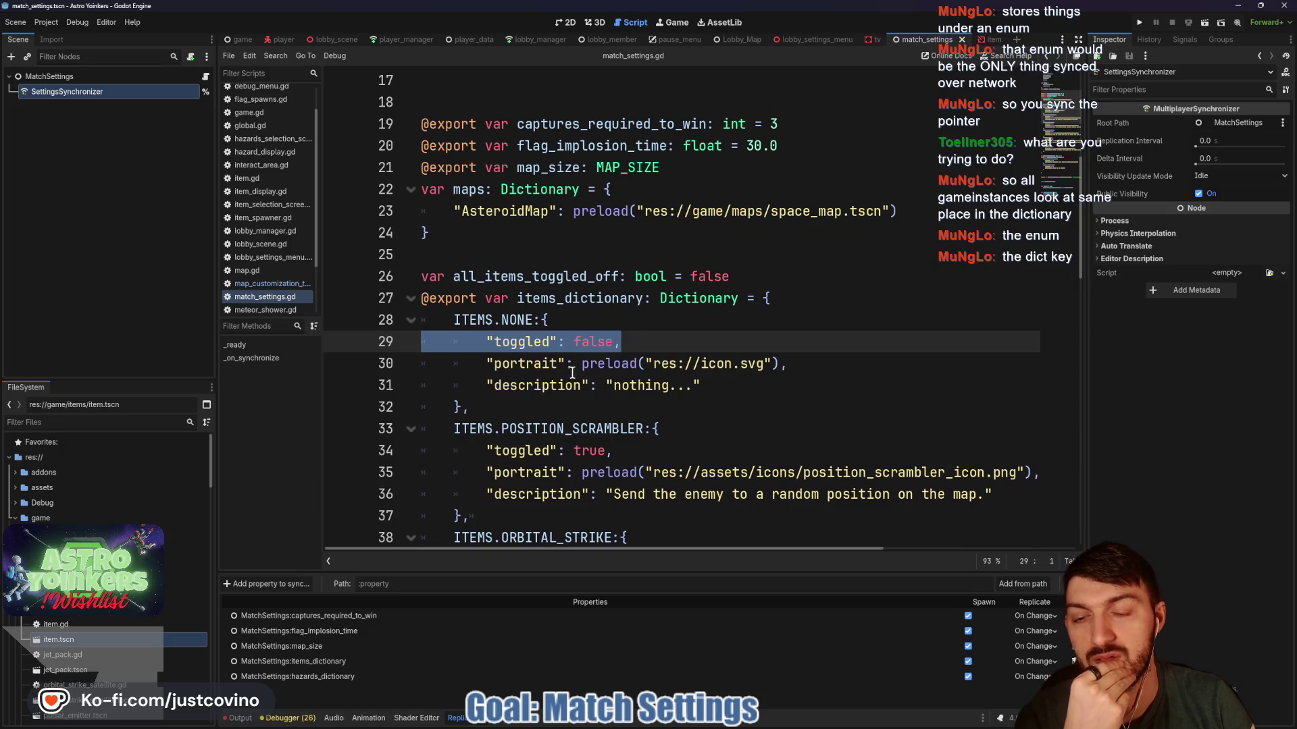
pyautogui.click(501, 320)
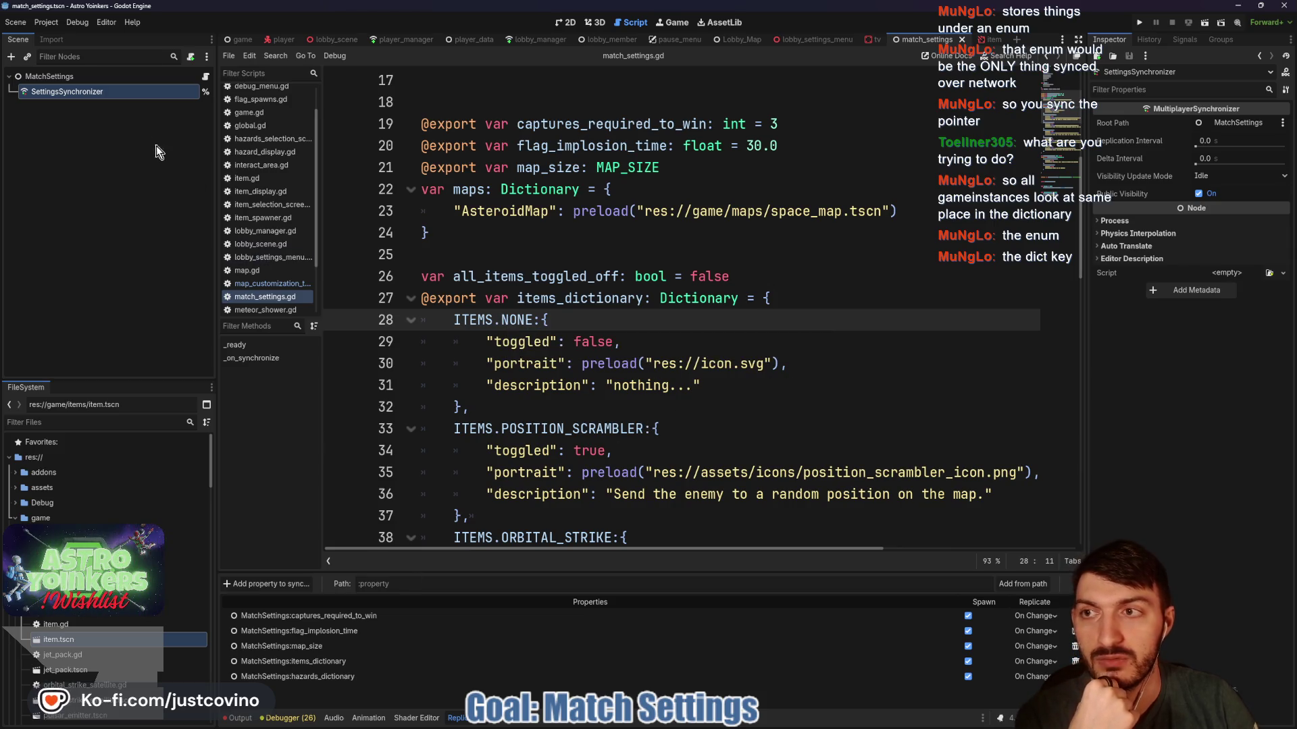
pyautogui.click(270, 585)
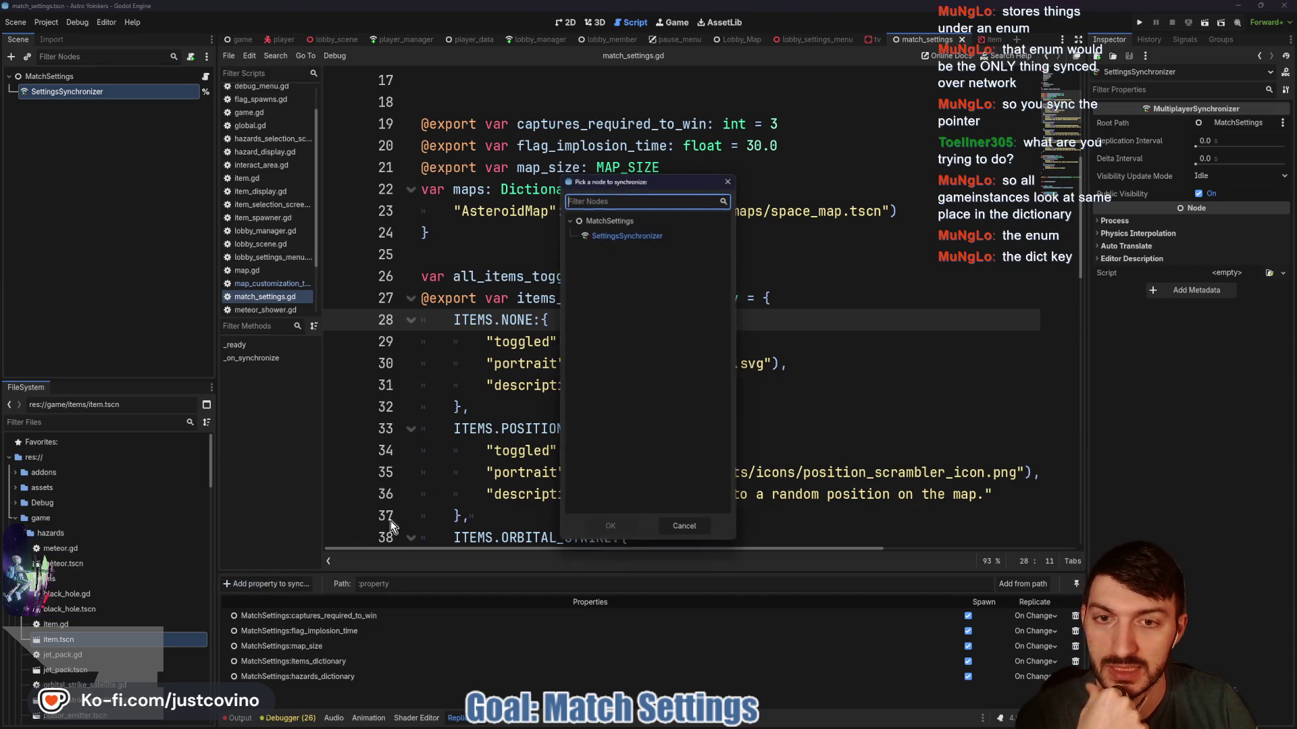
# Choose MatchSettings, browse its property list, and cancel without adding a synchronized property.
pyautogui.click(603, 228)
pyautogui.click(598, 519)
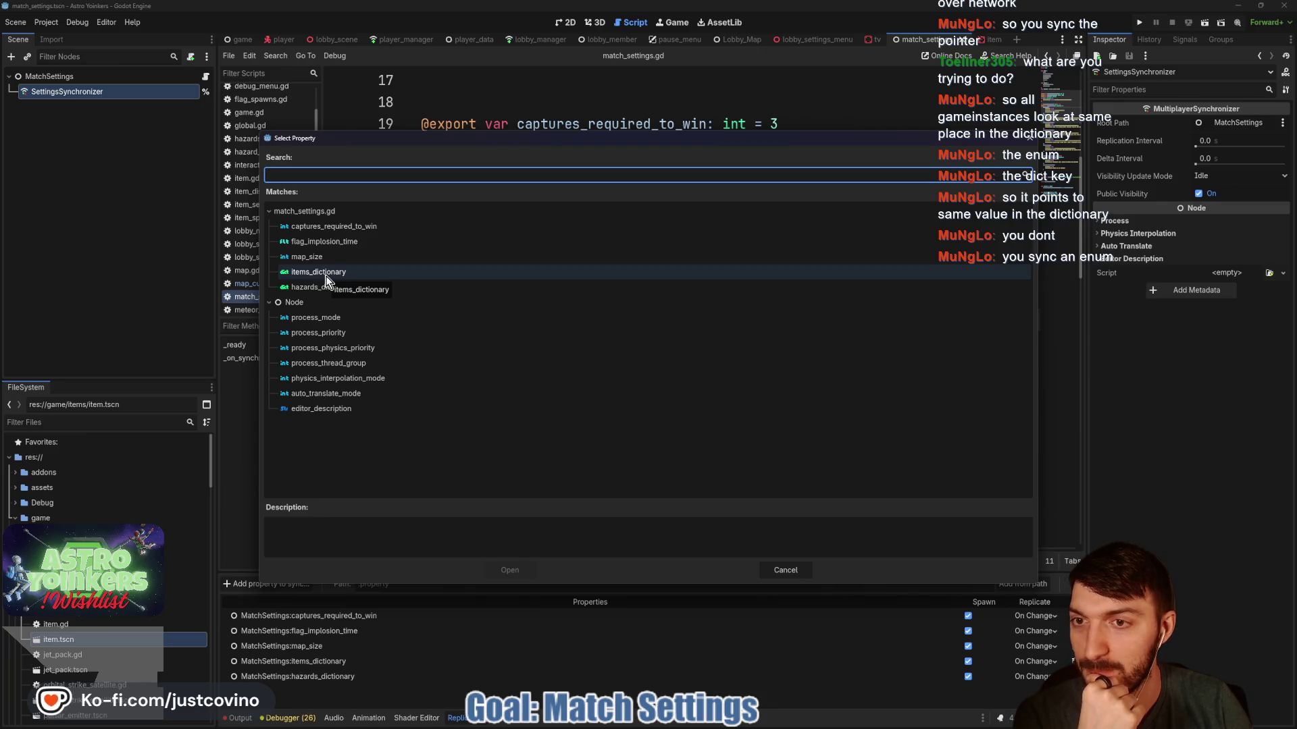
pyautogui.click(795, 570)
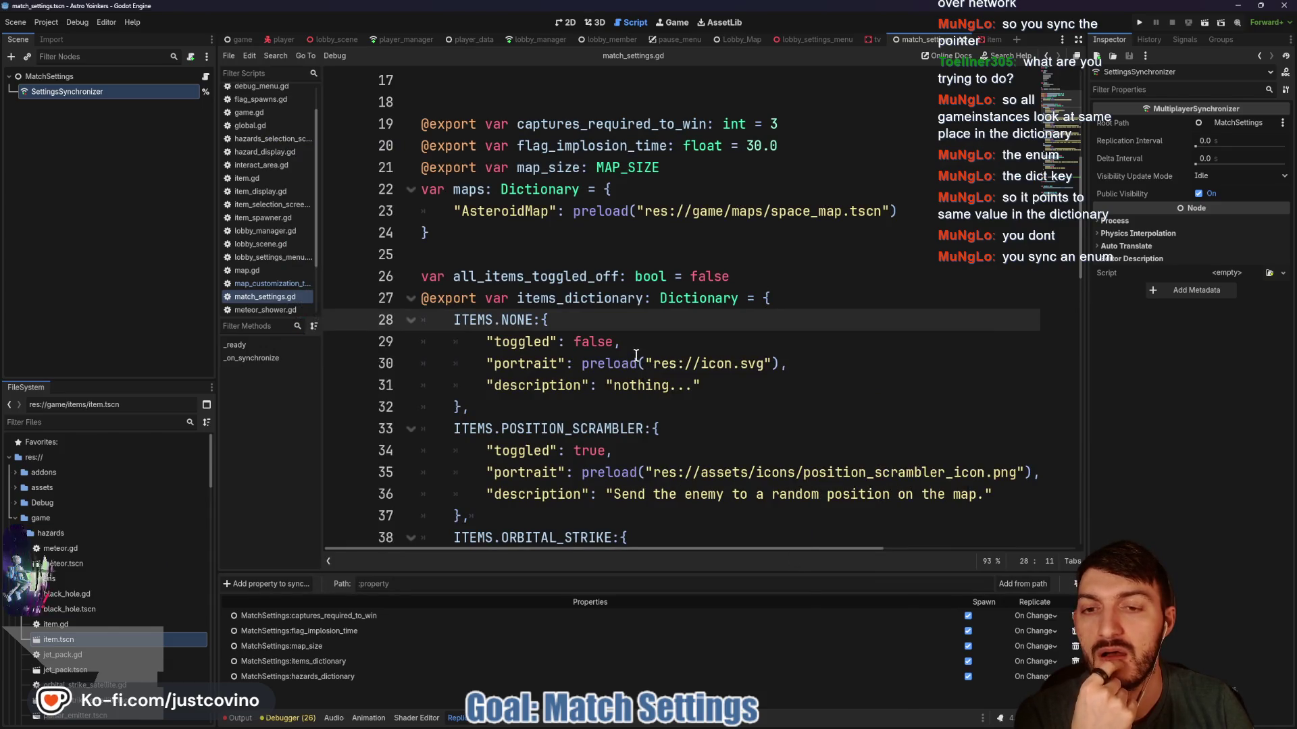
# Scroll match_settings.gd down to lines 66–87 showing _ready and _on_synchronize.
pyautogui.moveTo(637, 361)
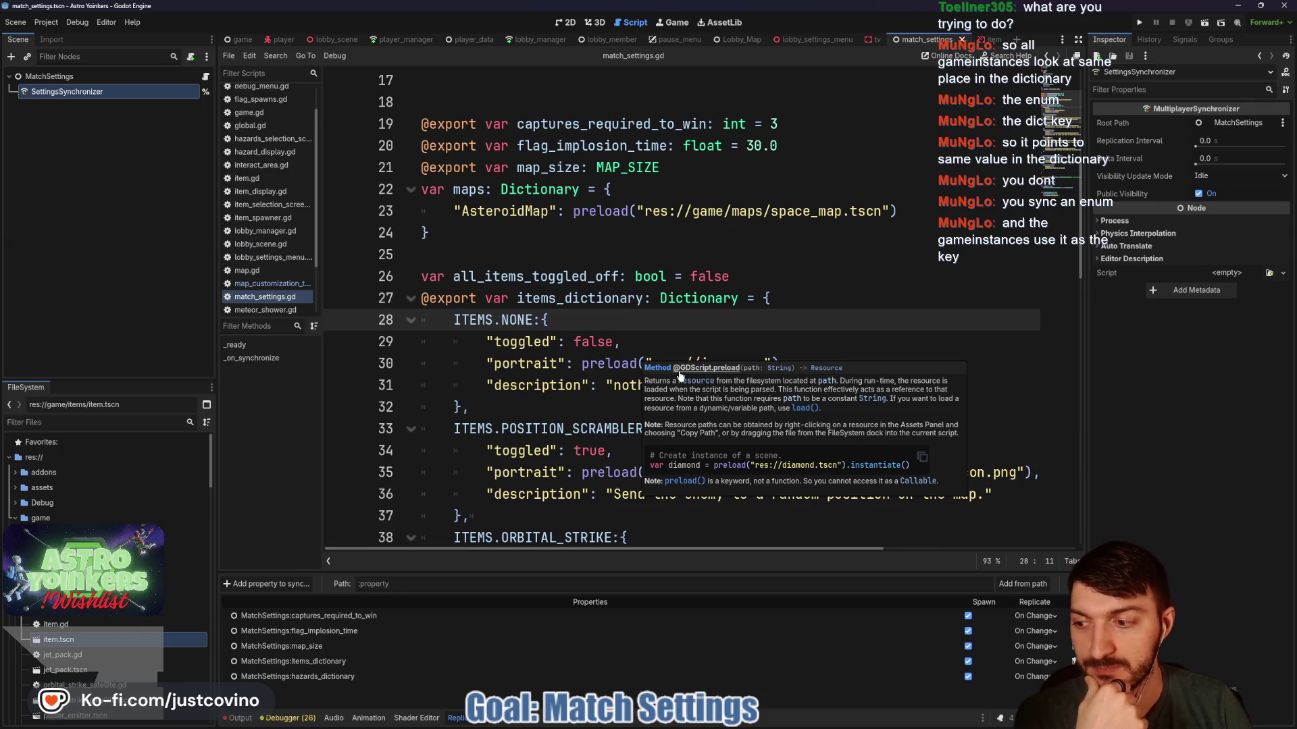
pyautogui.scroll(-15, 780, 484)
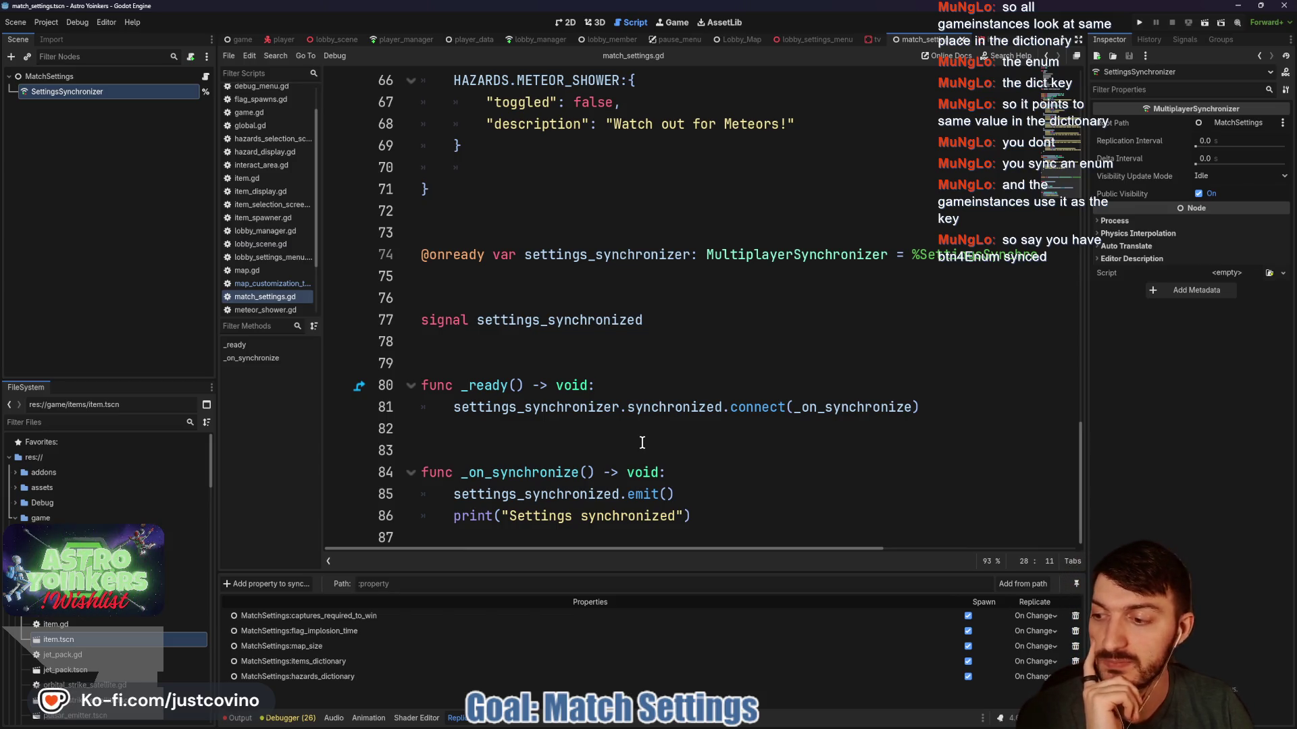
# Insert a new line after print("Settings synchronized") on line 86 inside _on_synchronize.
pyautogui.click(589, 426)
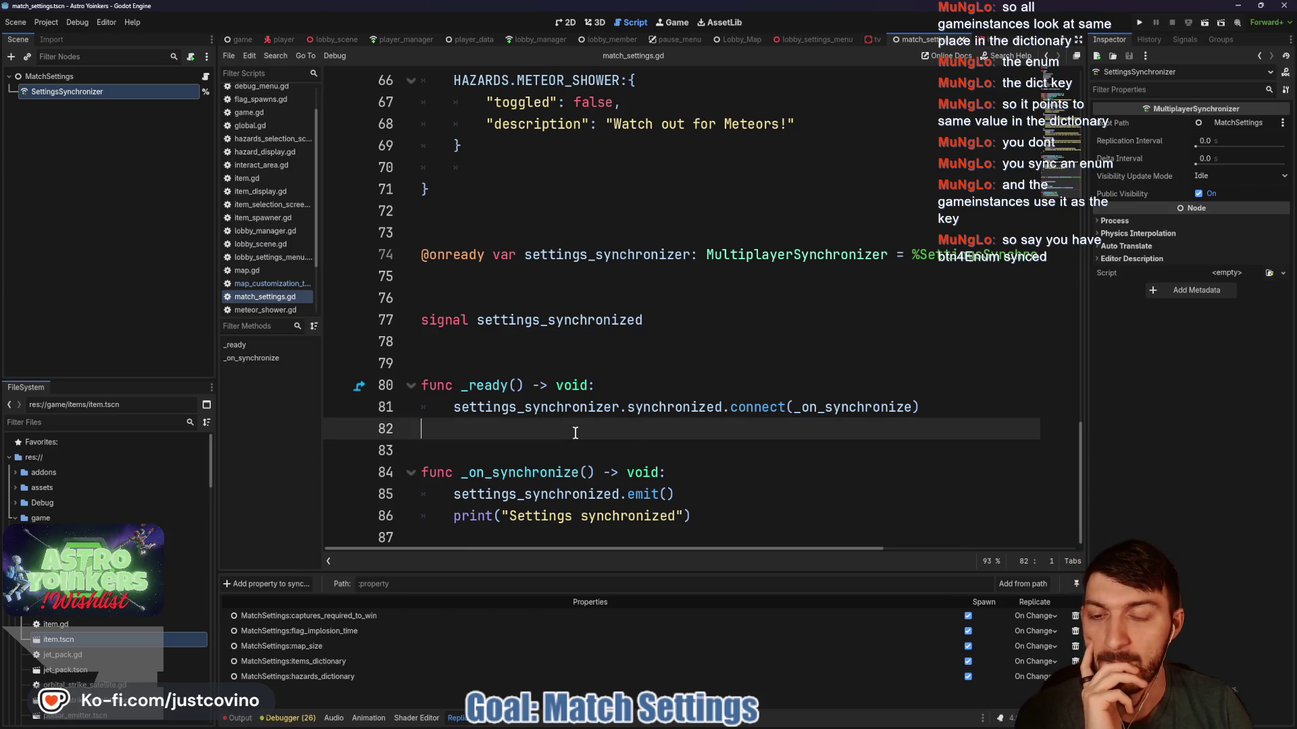
pyautogui.click(626, 448)
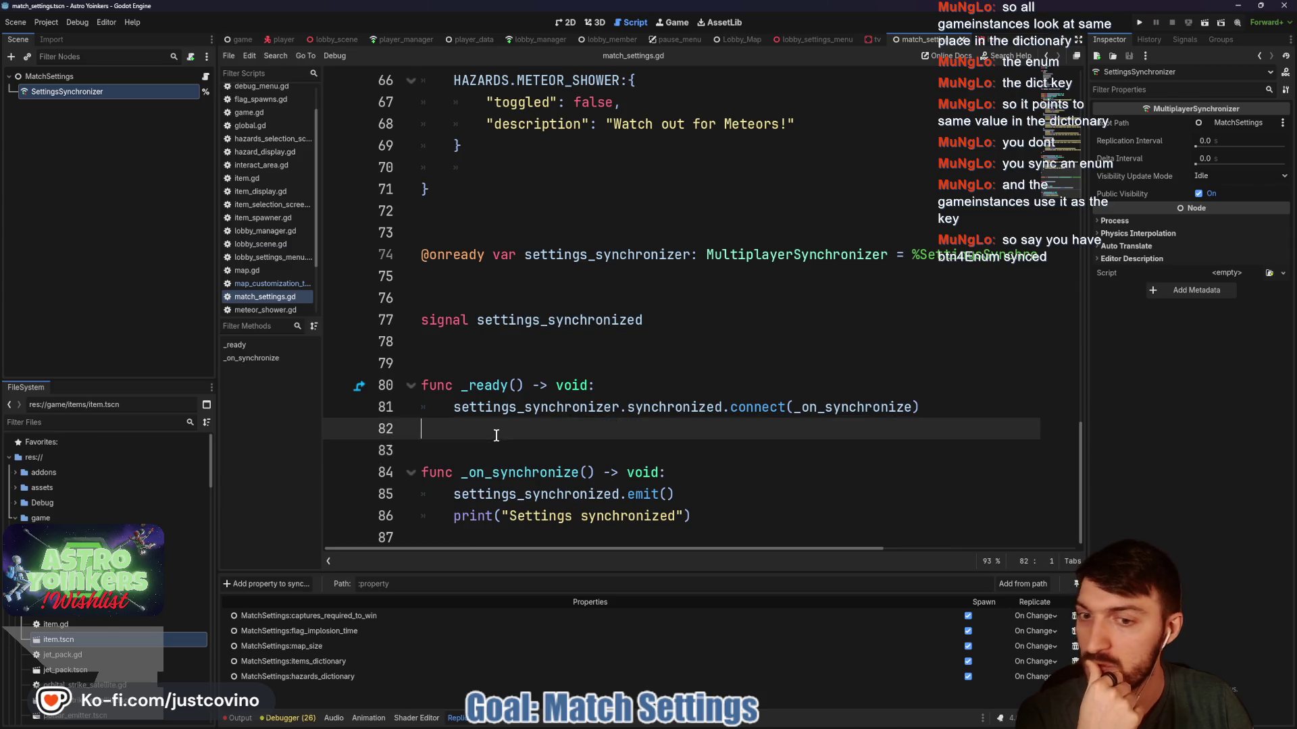
pyautogui.moveTo(690, 516); pyautogui.dragTo(422, 516)
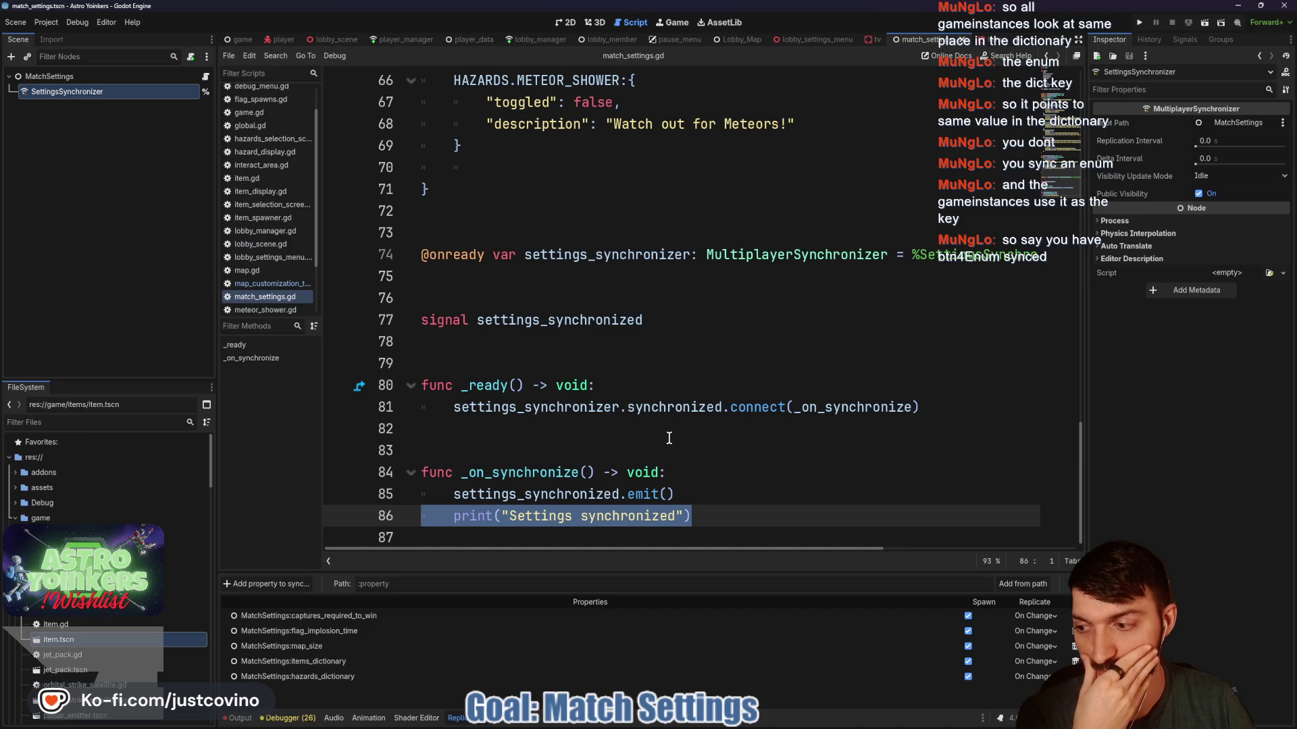
pyautogui.click(582, 458)
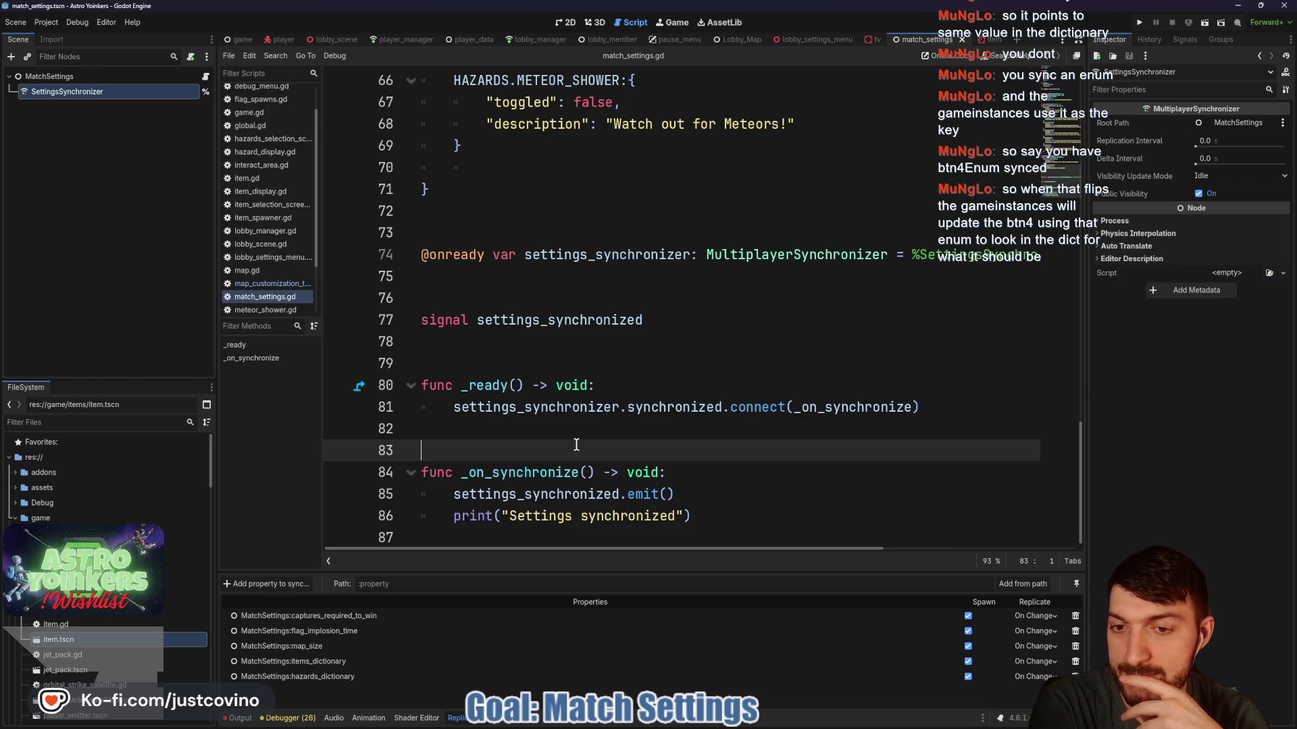
pyautogui.click(720, 524)
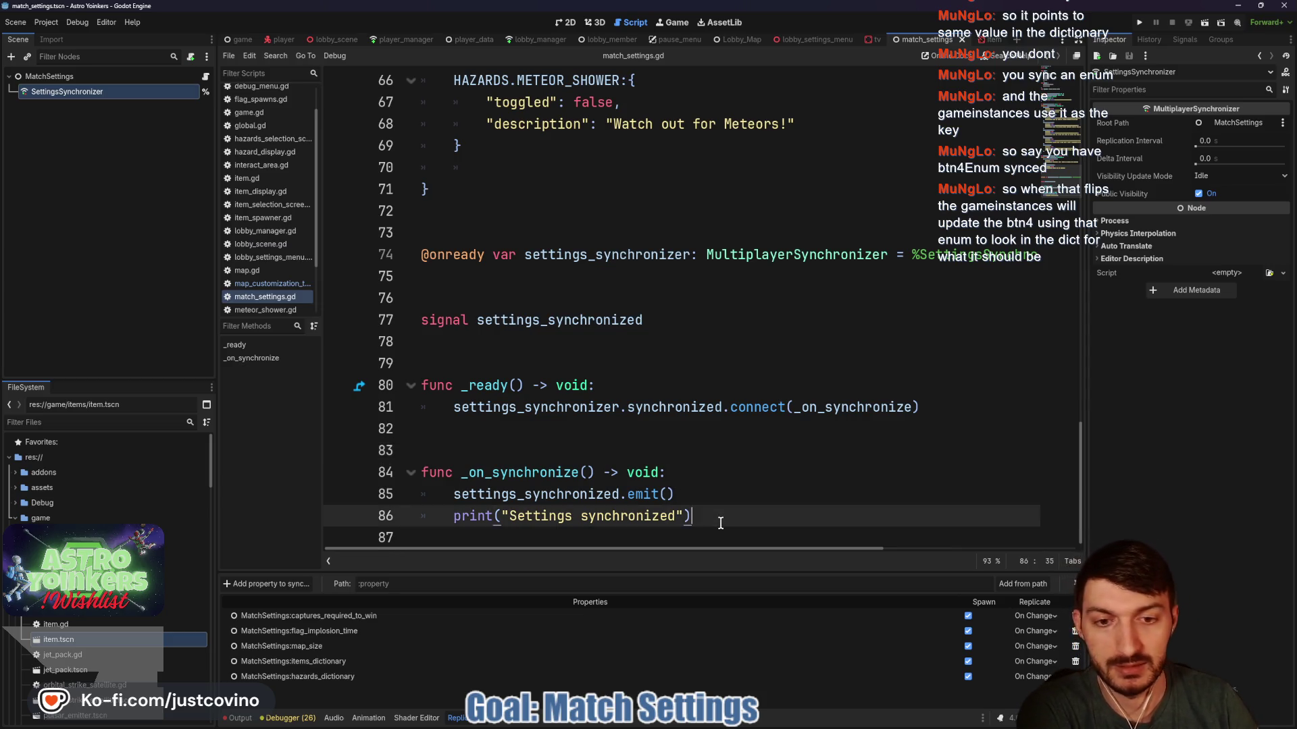
pyautogui.press('Return')
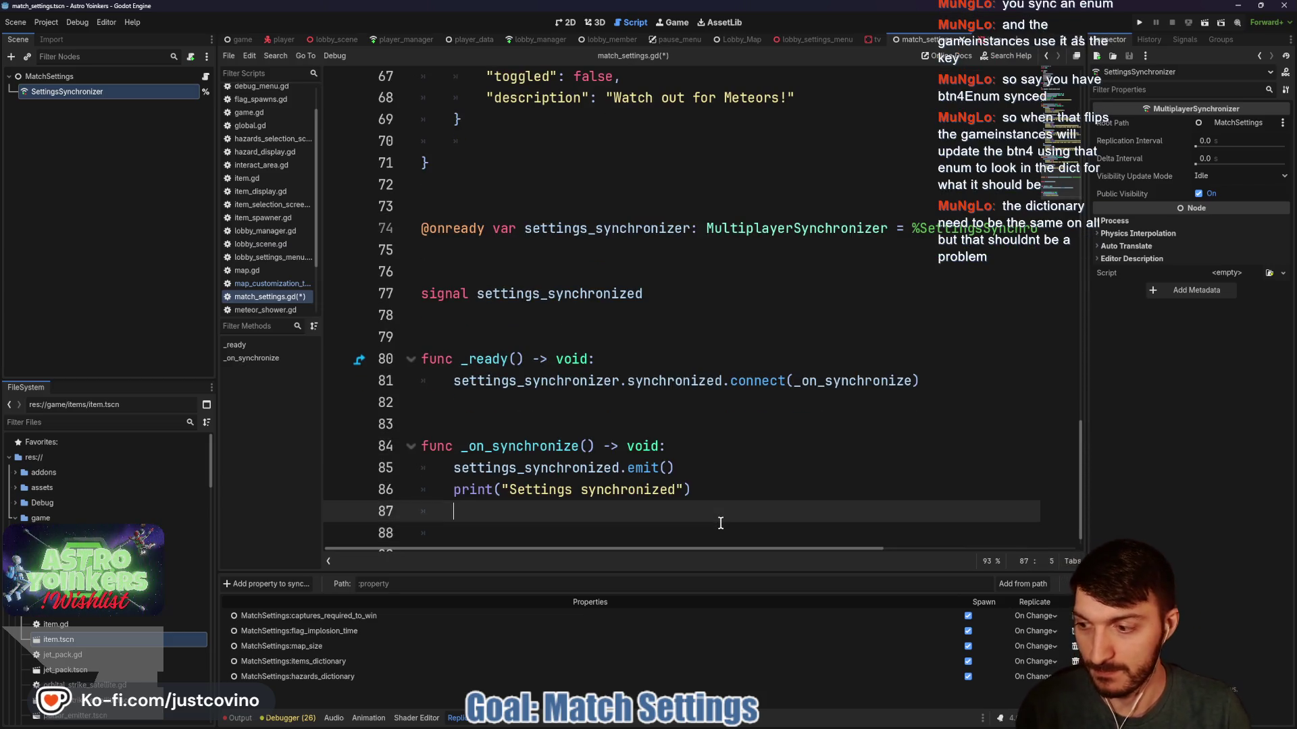
# Under the print line, add a TODO "Can't synchronize" comment and "# Gotta sync the key() then go through".
pyautogui.write('#TODO')
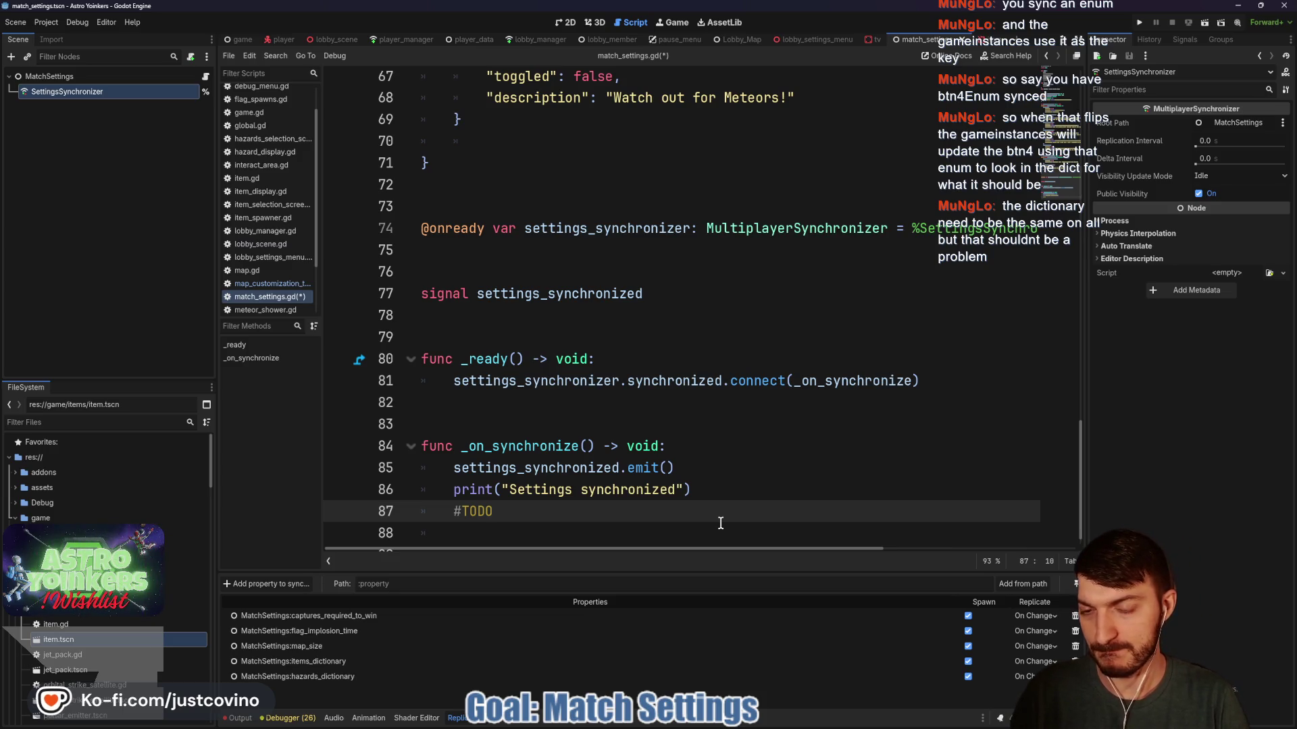
pyautogui.write(" Can't sync")
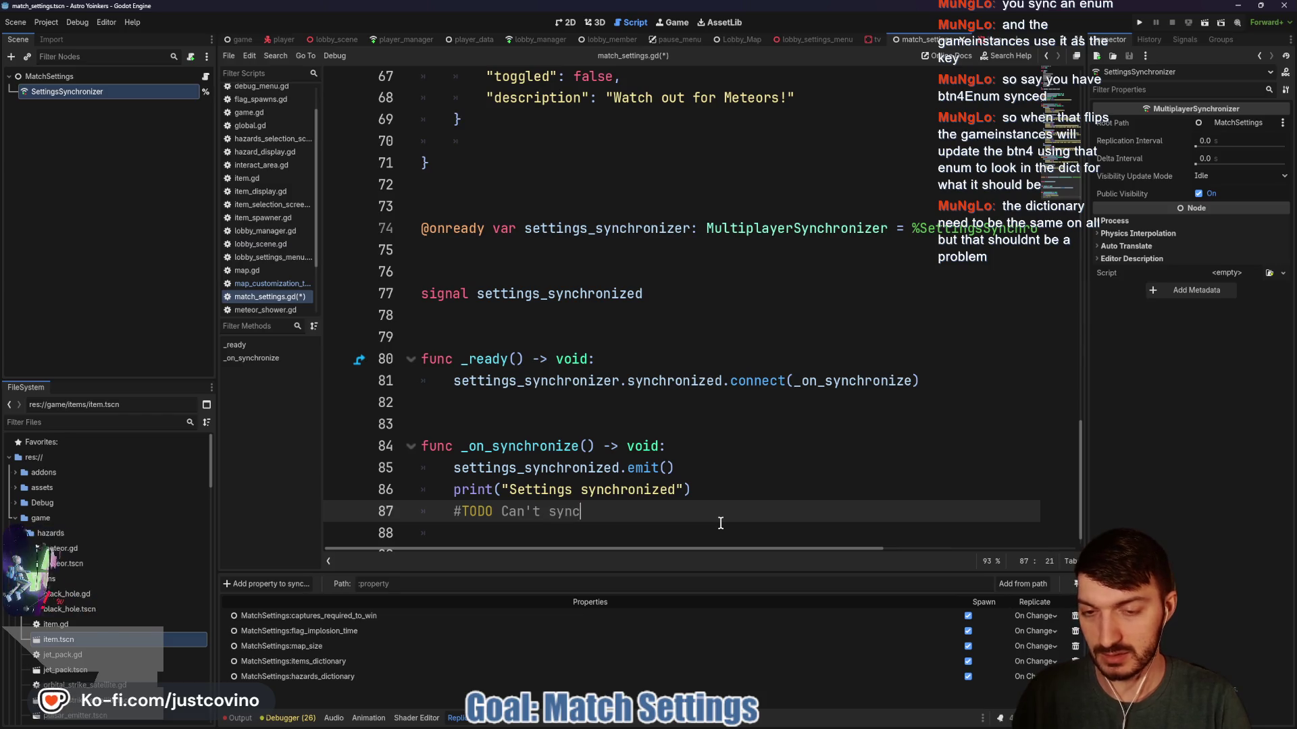
pyautogui.write('hronize Dictionary')
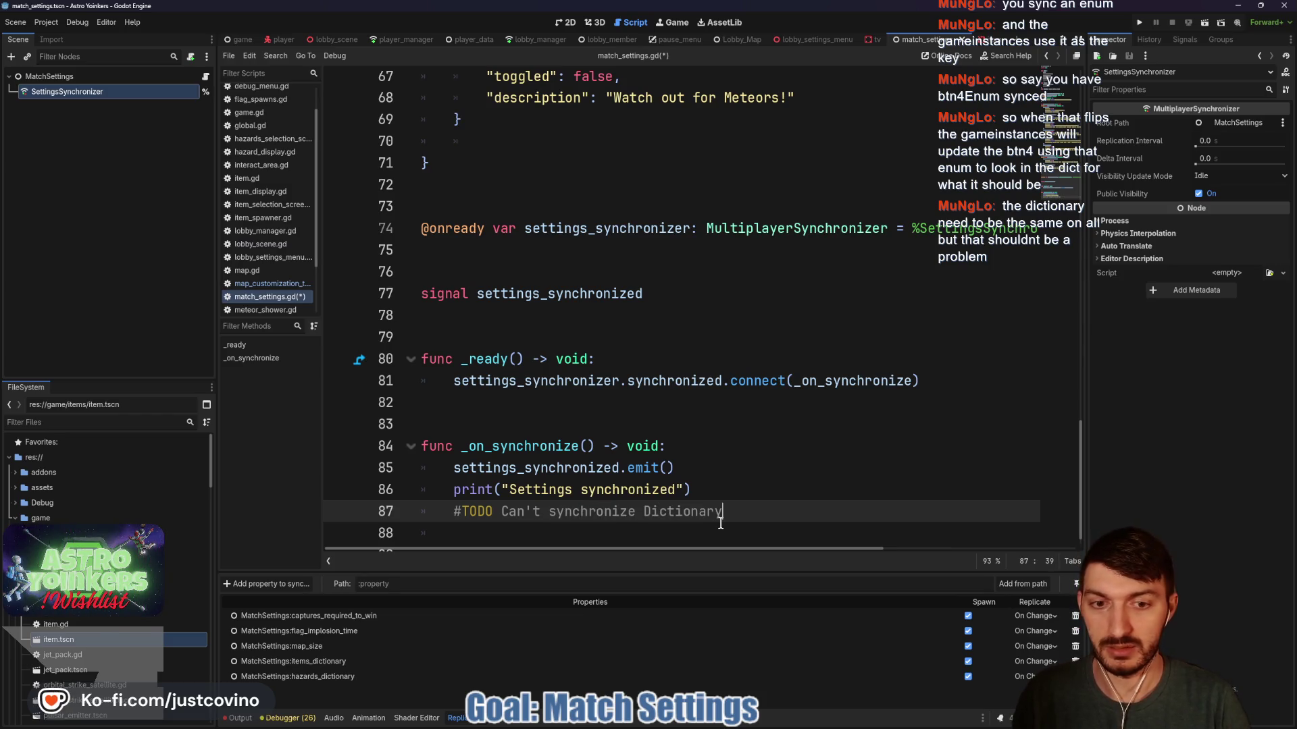
pyautogui.press('Return')
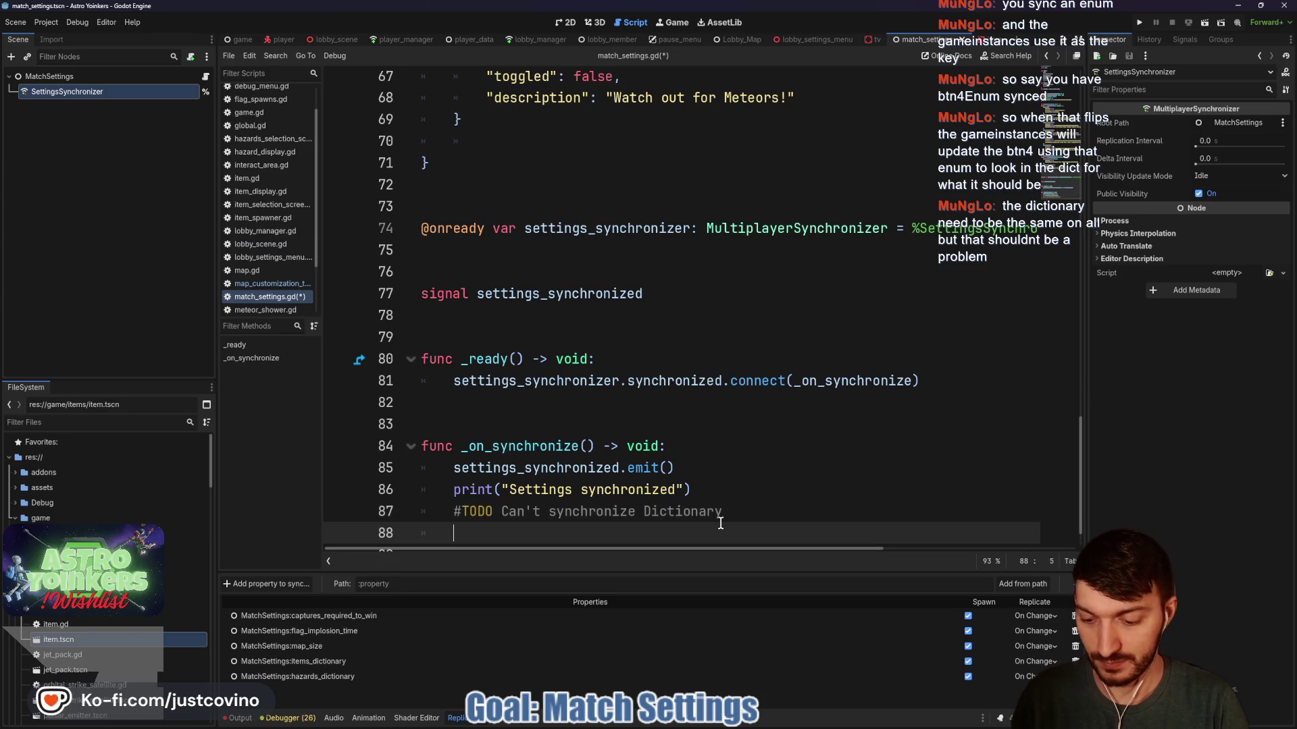
pyautogui.write('# Gotta sync the')
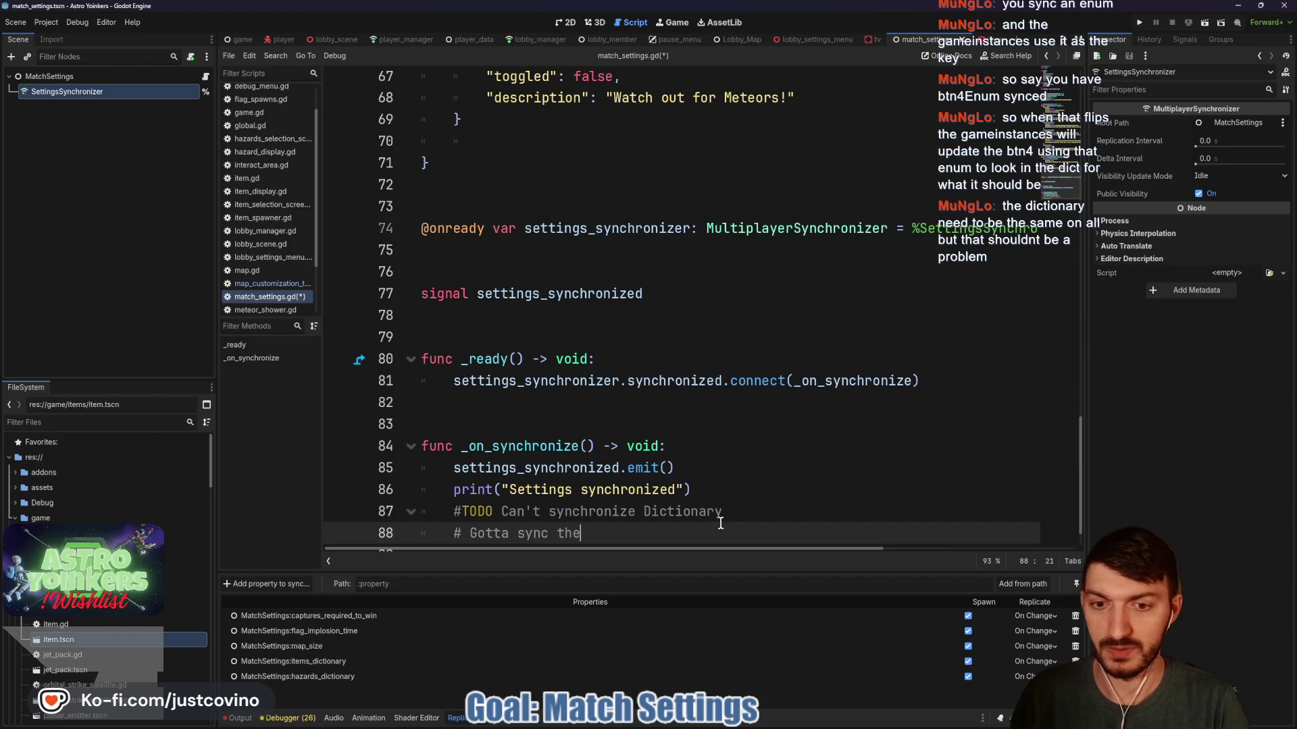
pyautogui.write(' key() then go through')
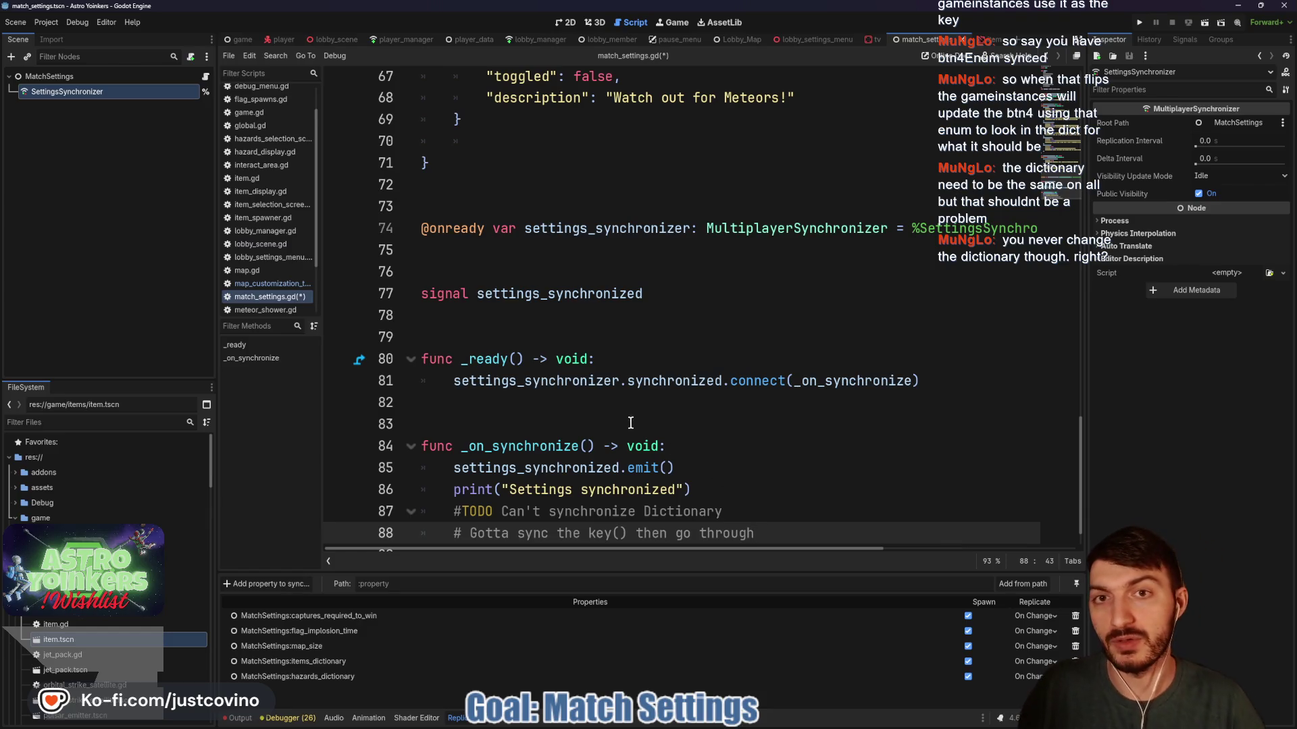
pyautogui.scroll(4, 630, 423)
pyautogui.moveTo(454, 328)
pyautogui.mouseDown()
pyautogui.moveTo(633, 324)
pyautogui.moveTo(656, 362)
pyautogui.moveTo(655, 317)
pyautogui.mouseUp()
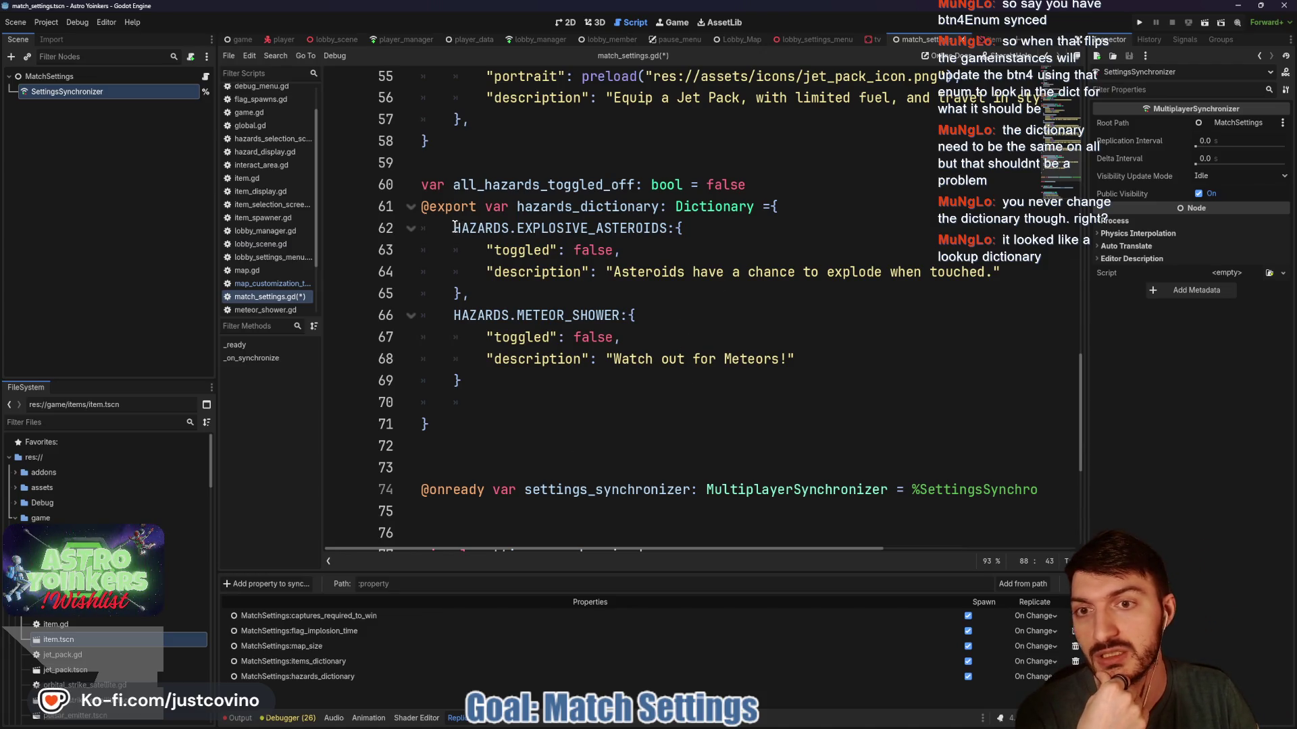
# Return to the end of the "then go through" comment and save match_settings.gd.
pyautogui.moveTo(454, 227)
pyautogui.mouseDown()
pyautogui.moveTo(694, 250)
pyautogui.moveTo(420, 251)
pyautogui.mouseUp()
pyautogui.click(606, 293)
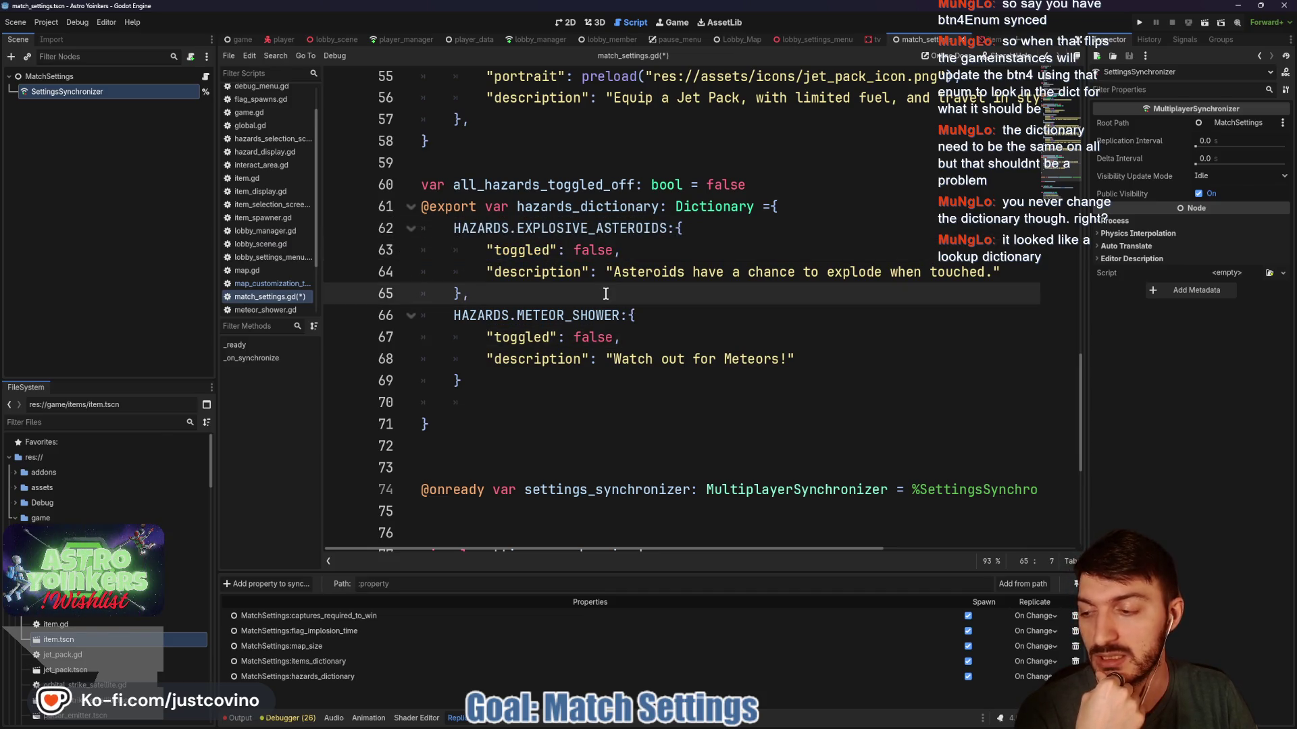
pyautogui.scroll(-5, 606, 294)
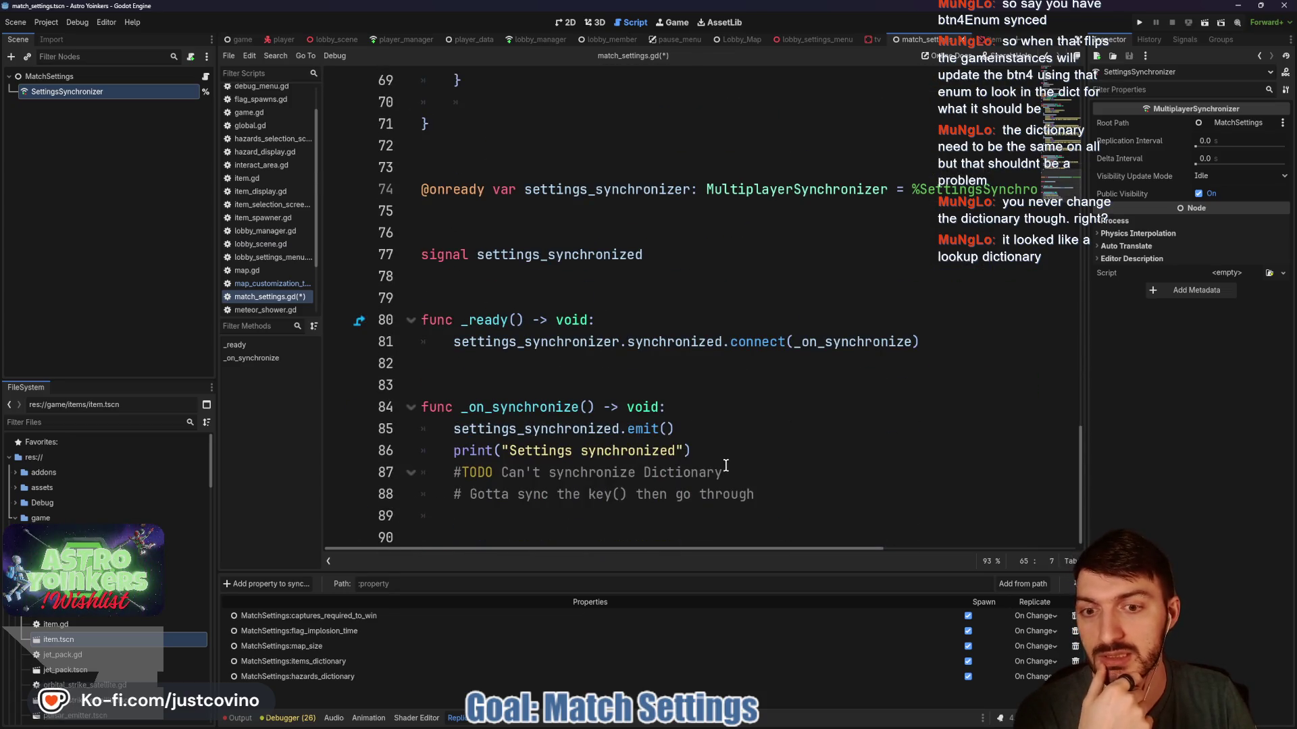
pyautogui.click(782, 497)
pyautogui.write('Dictionary')
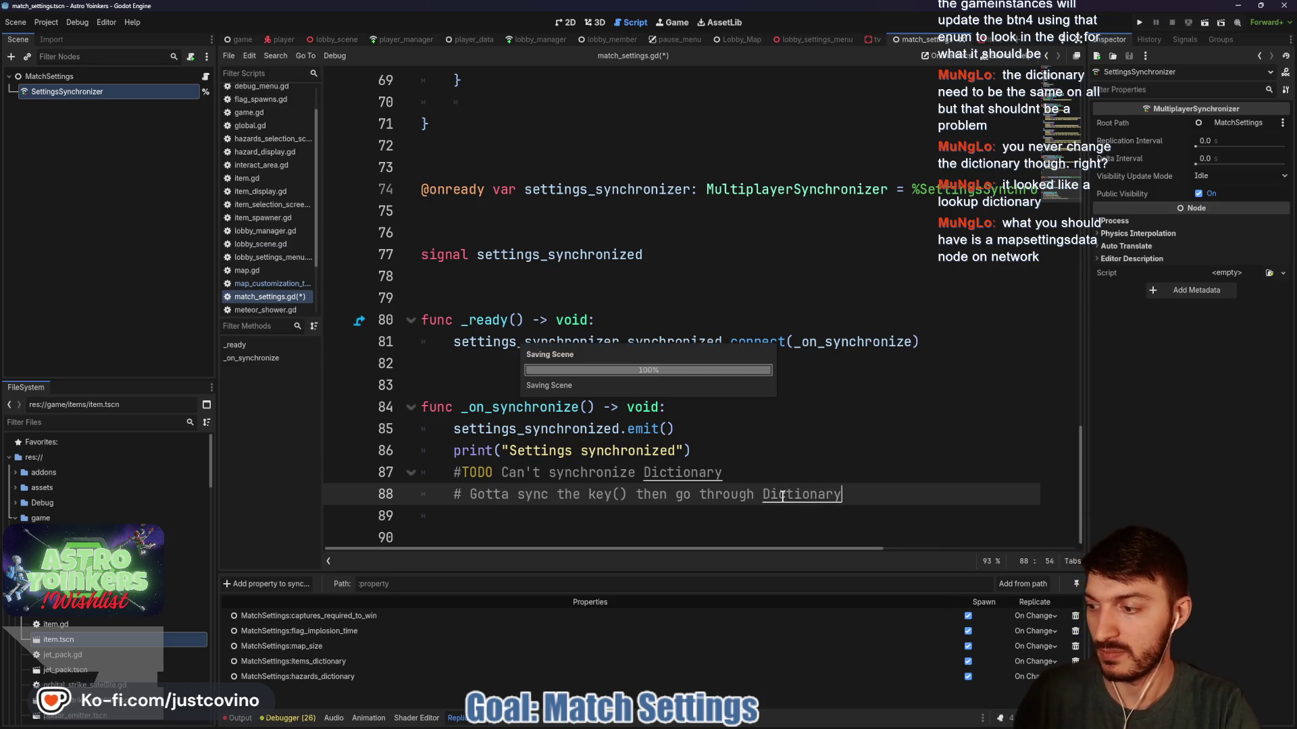
pyautogui.hotkey('ctrl', 's')
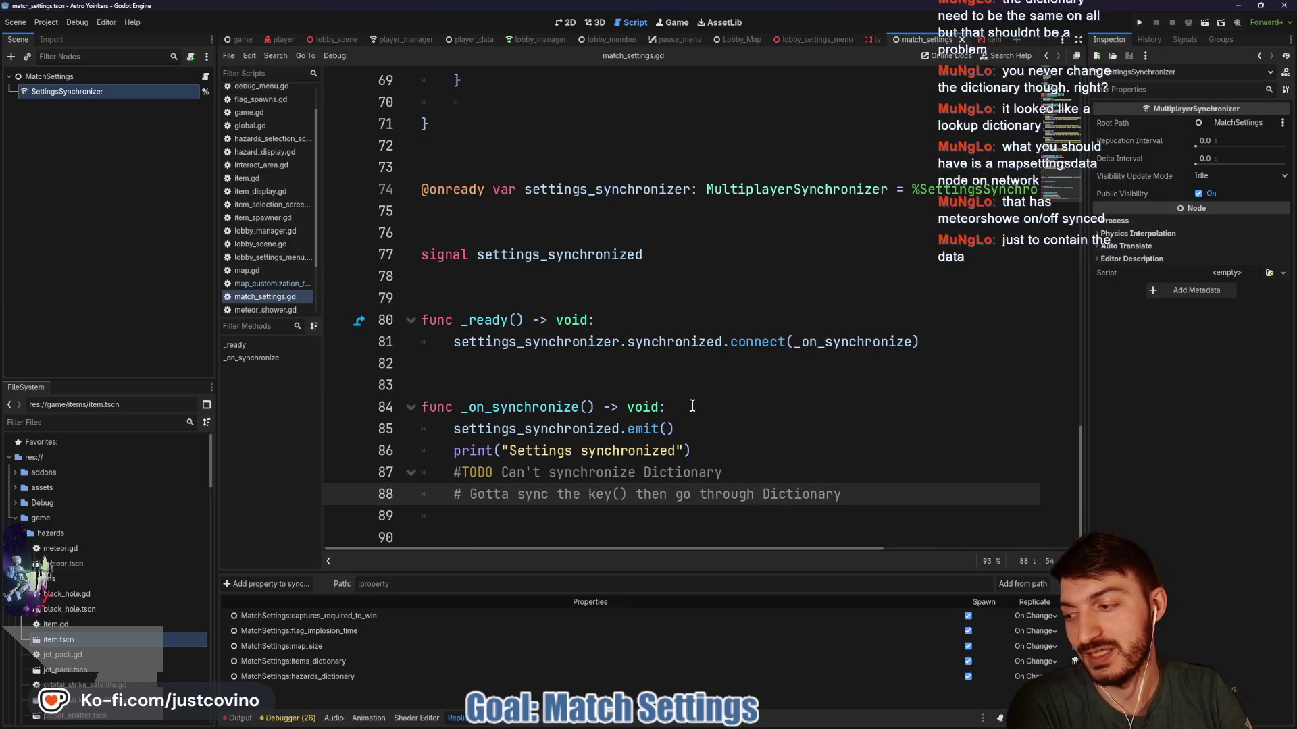
pyautogui.scroll(12, 680, 463)
pyautogui.scroll(8, 680, 463)
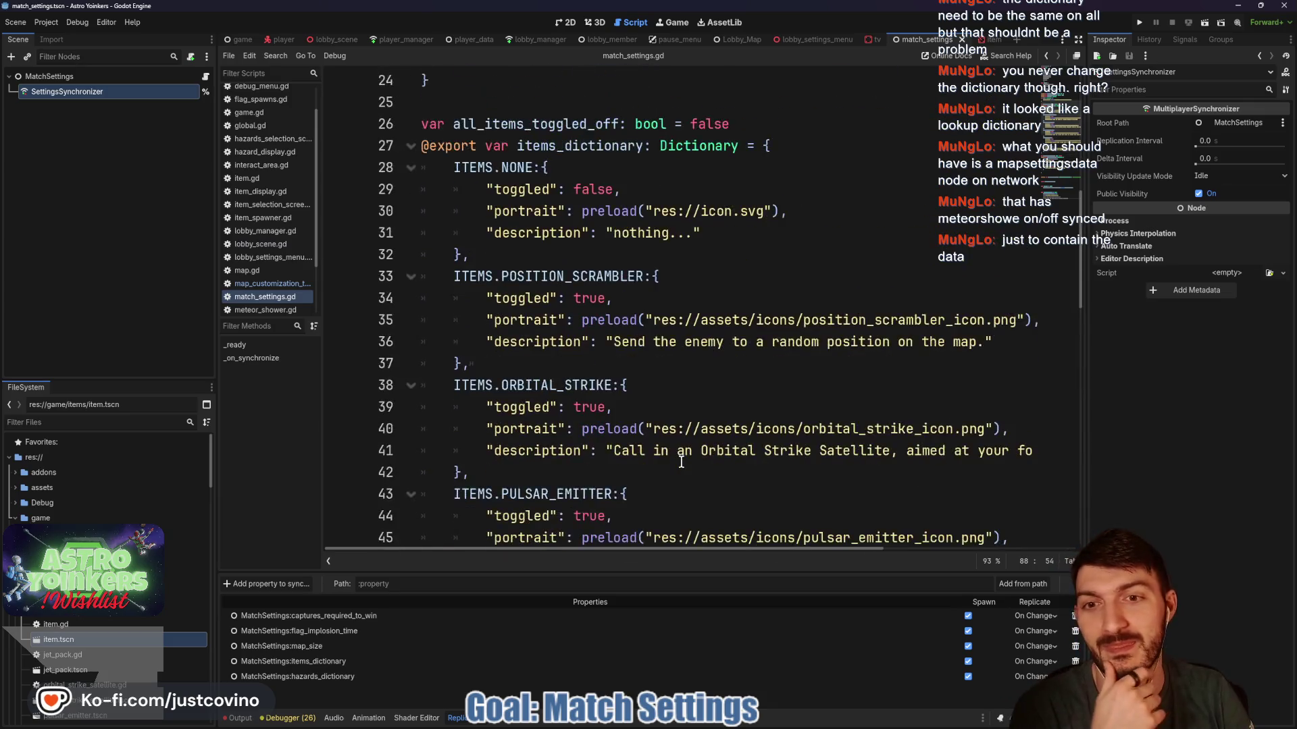
pyautogui.scroll(-7, 682, 460)
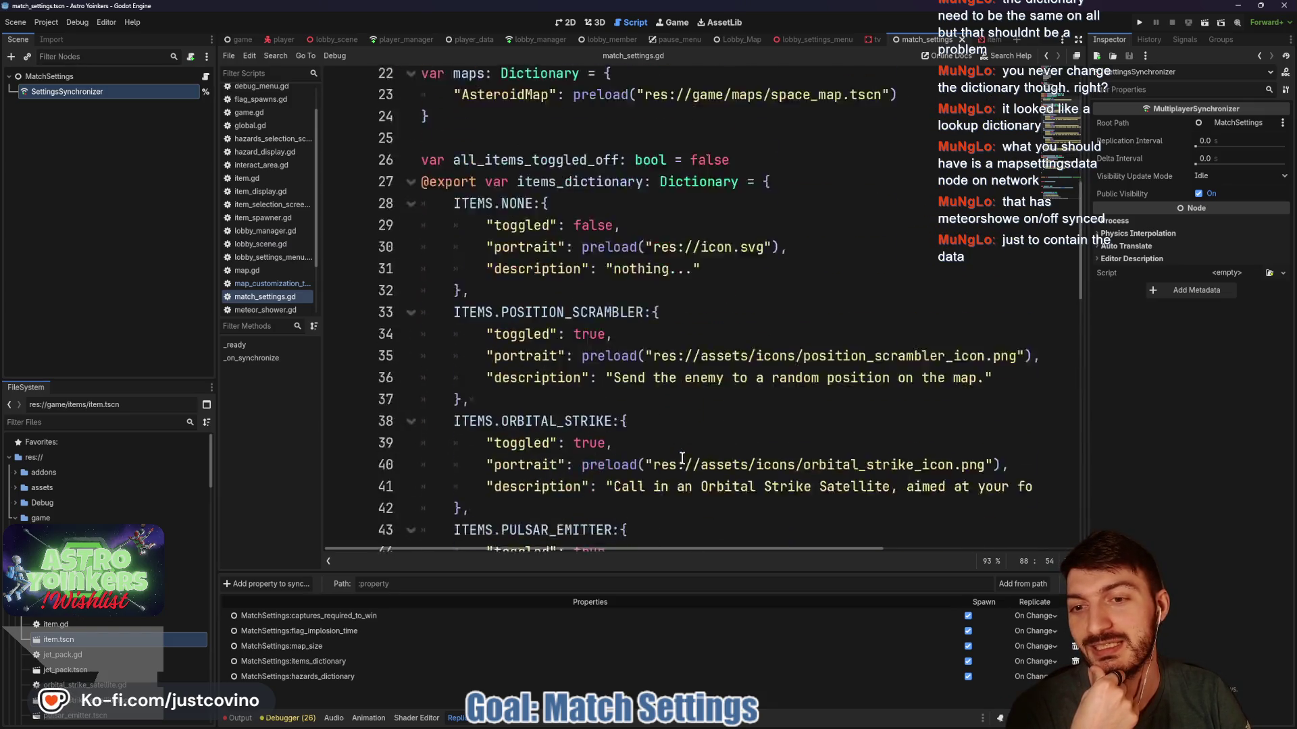
pyautogui.scroll(6, 605, 397)
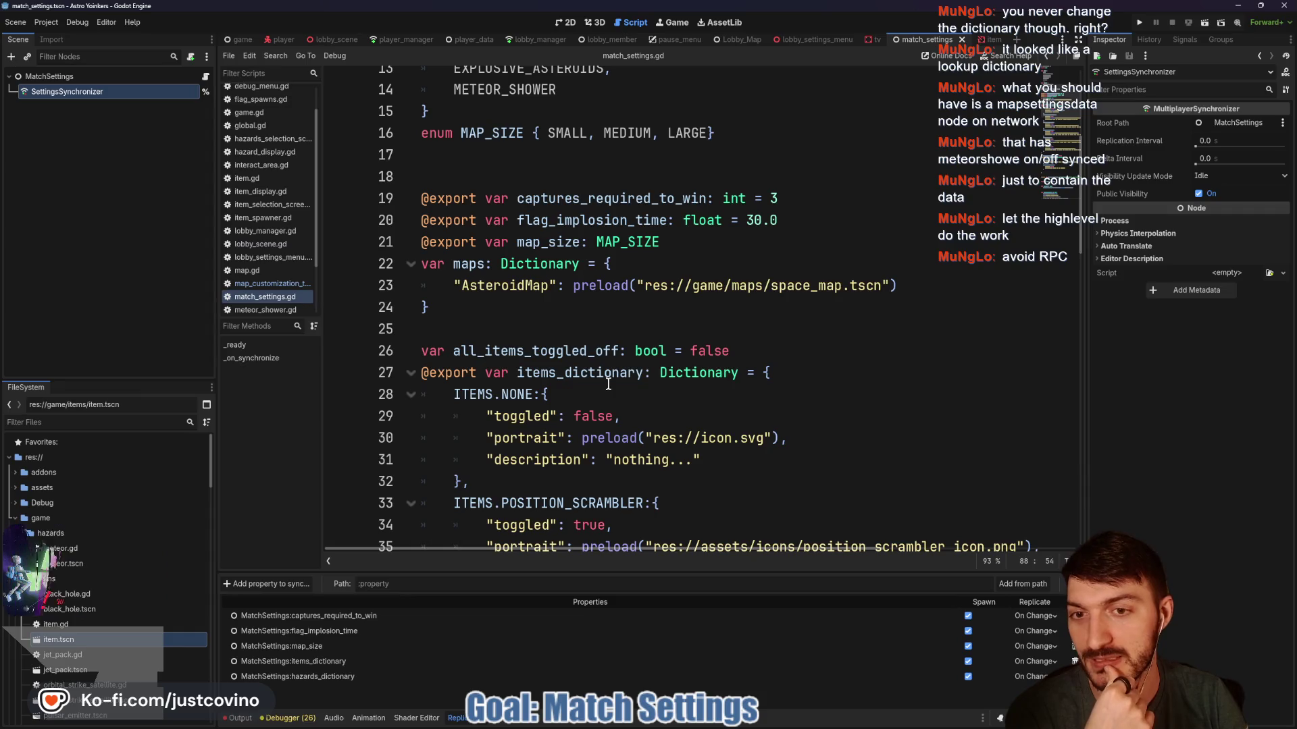
pyautogui.click(562, 325)
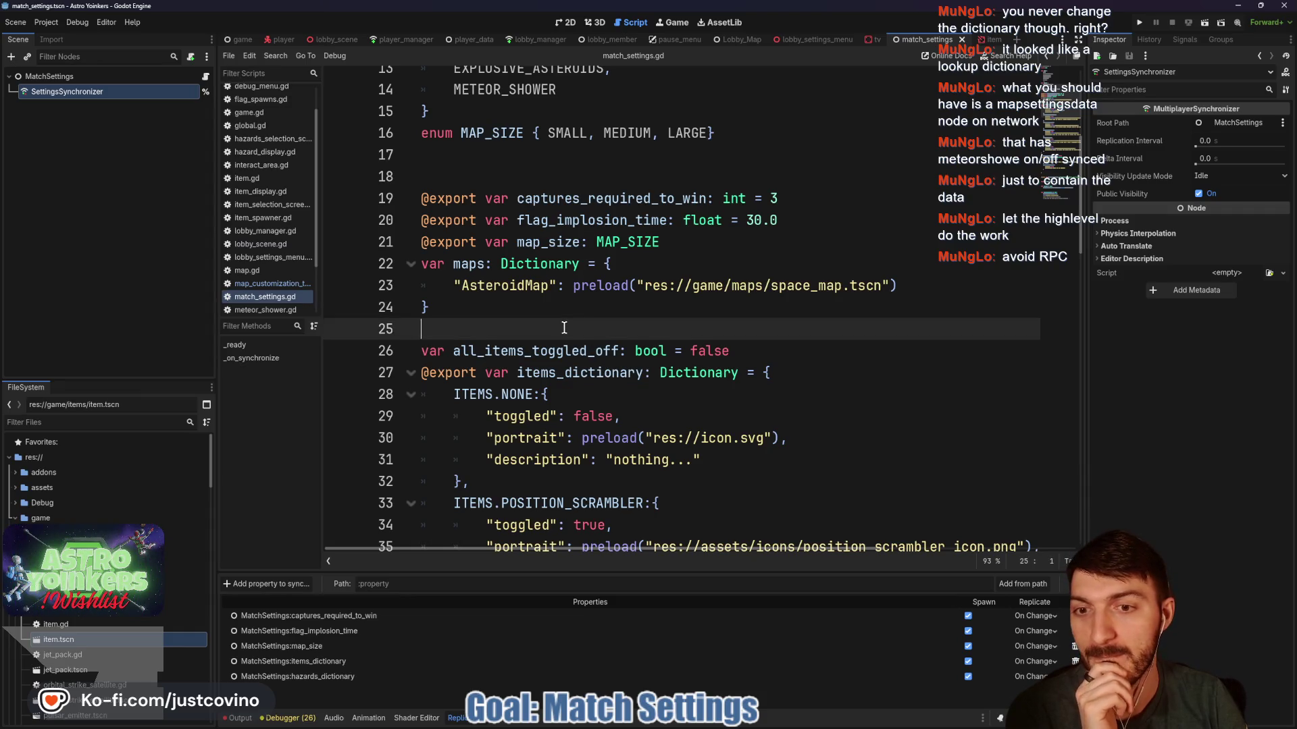
pyautogui.scroll(-4, 585, 348)
pyautogui.scroll(-8, 584, 348)
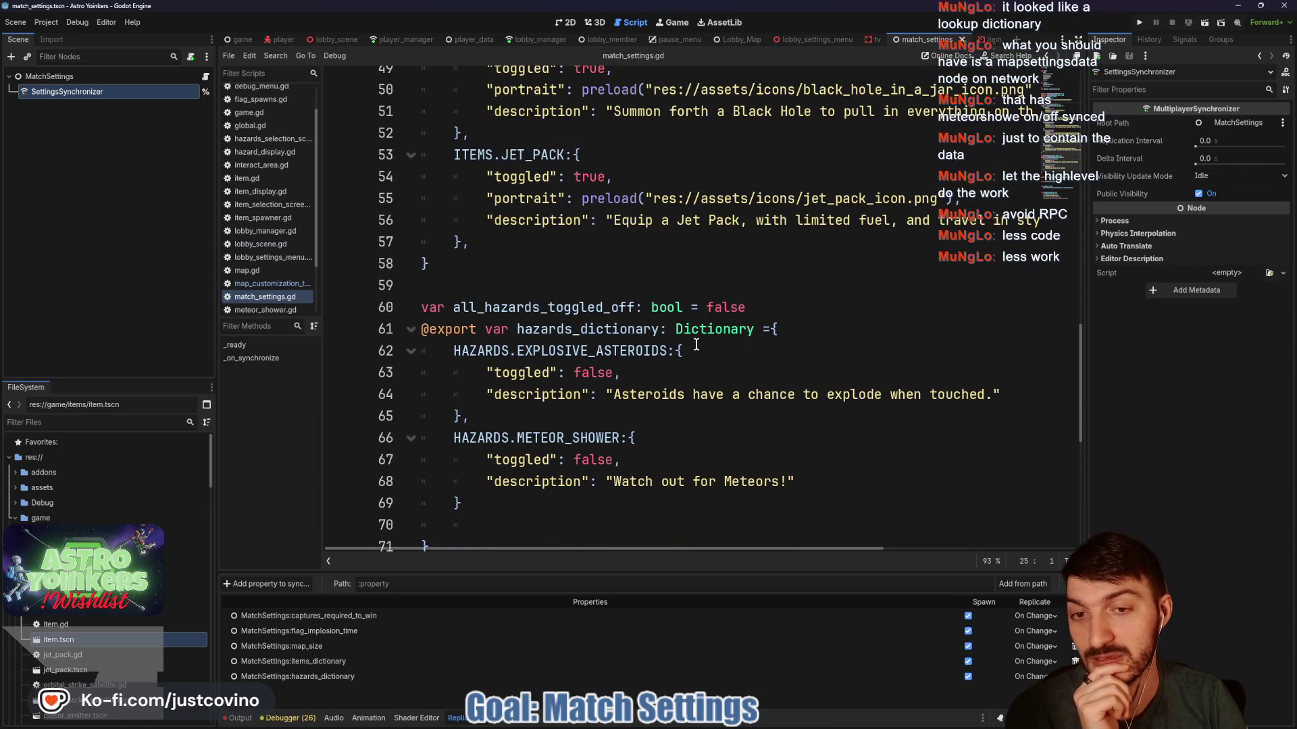
pyautogui.click(620, 281)
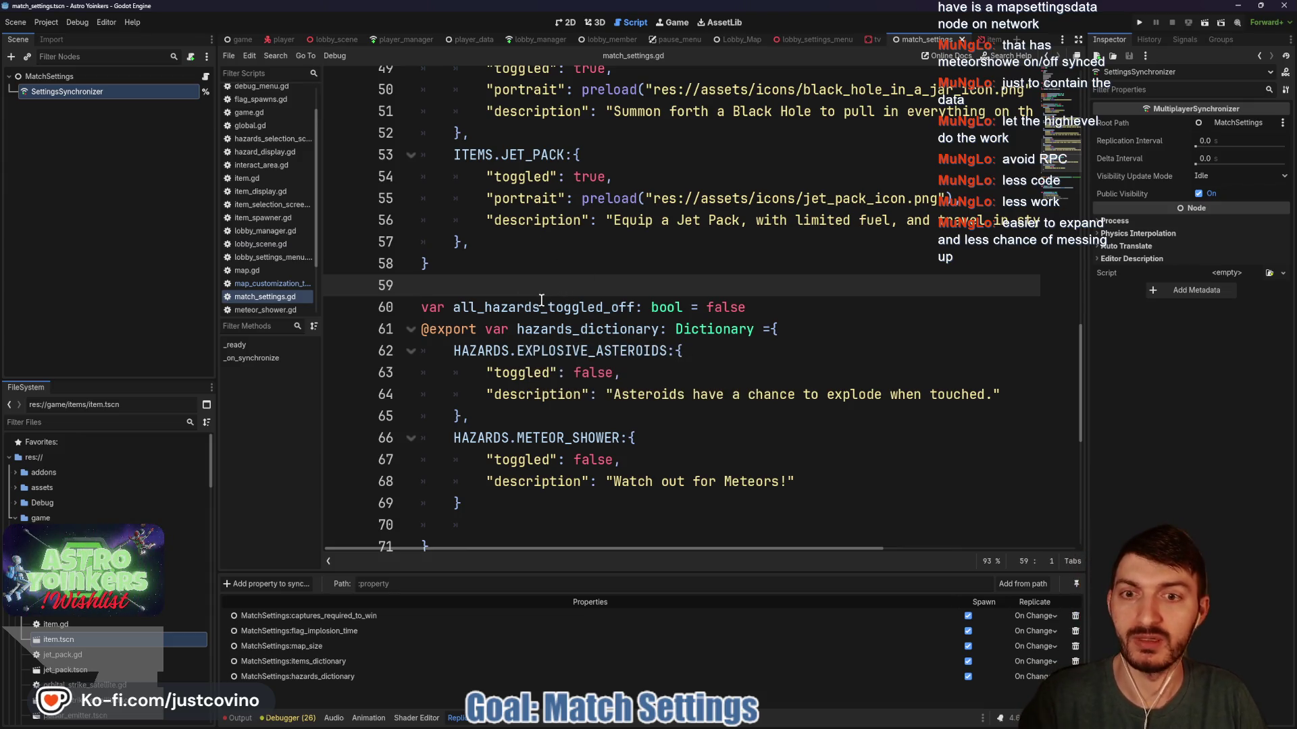
pyautogui.scroll(-7, 525, 296)
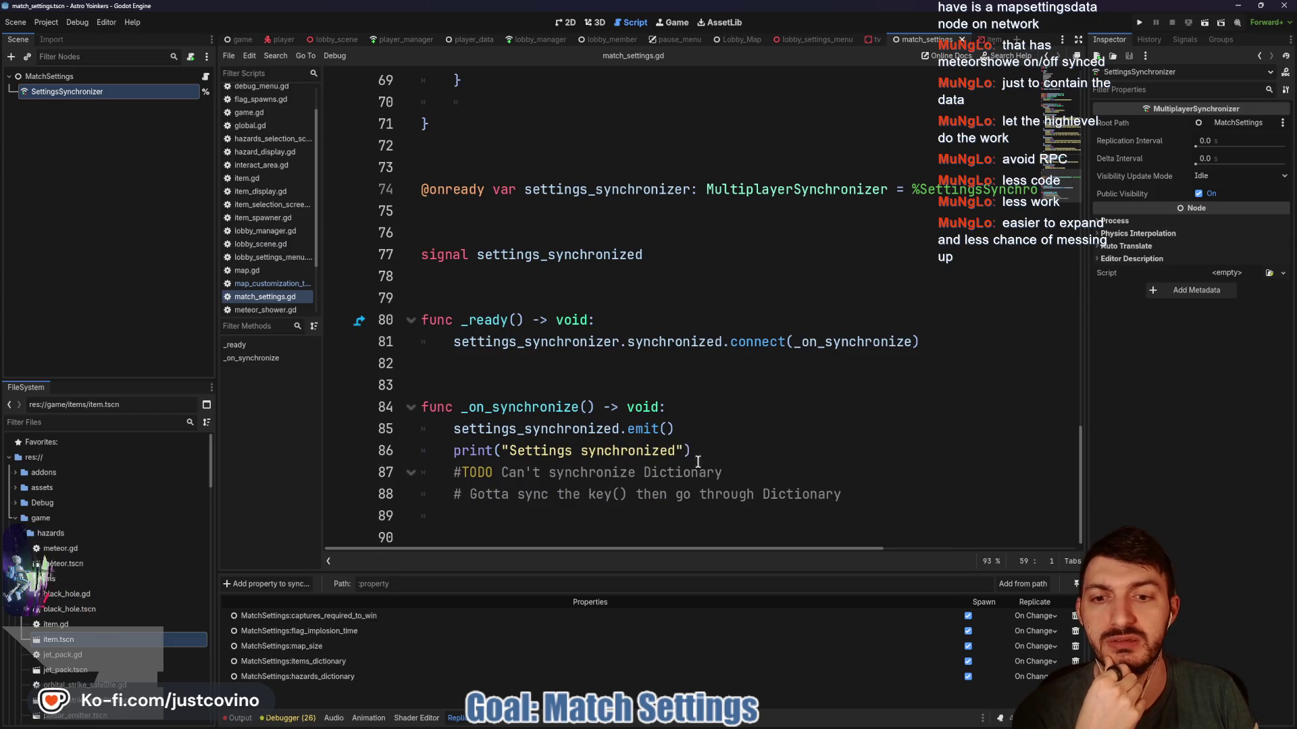
pyautogui.click(777, 477)
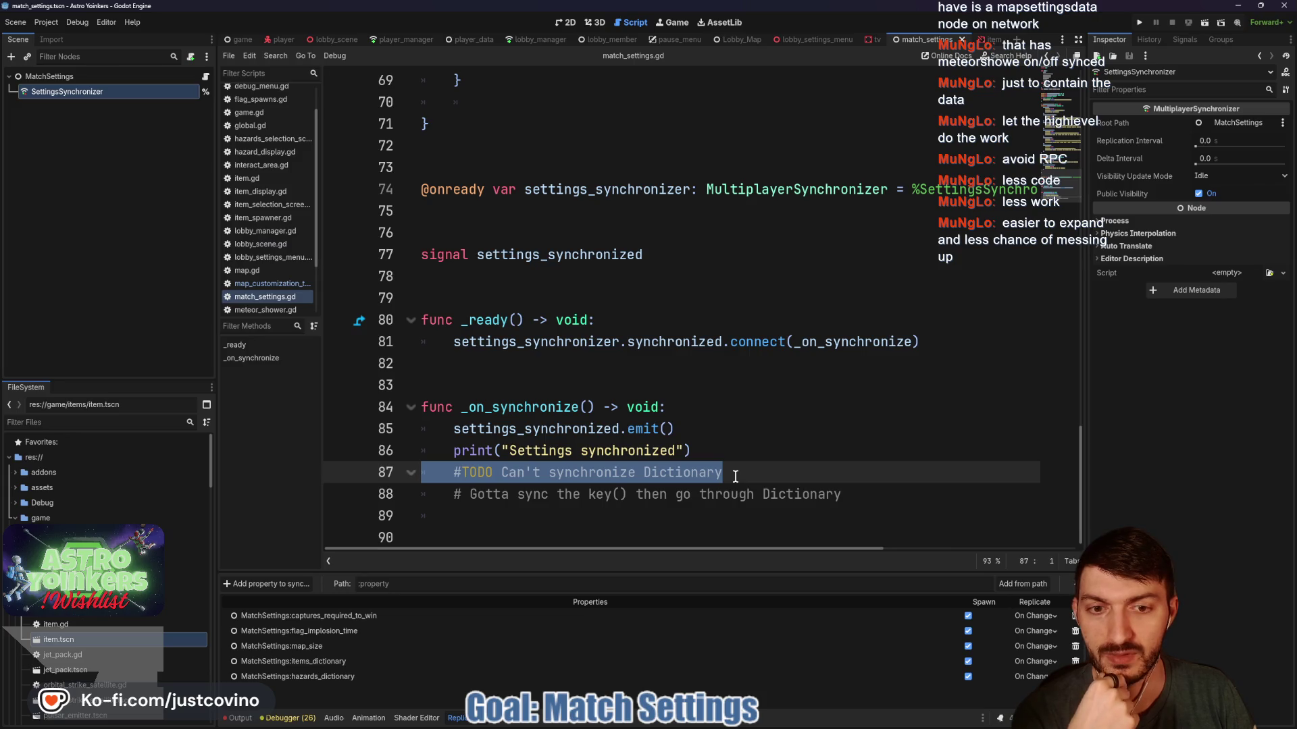
pyautogui.moveTo(871, 499); pyautogui.dragTo(408, 489)
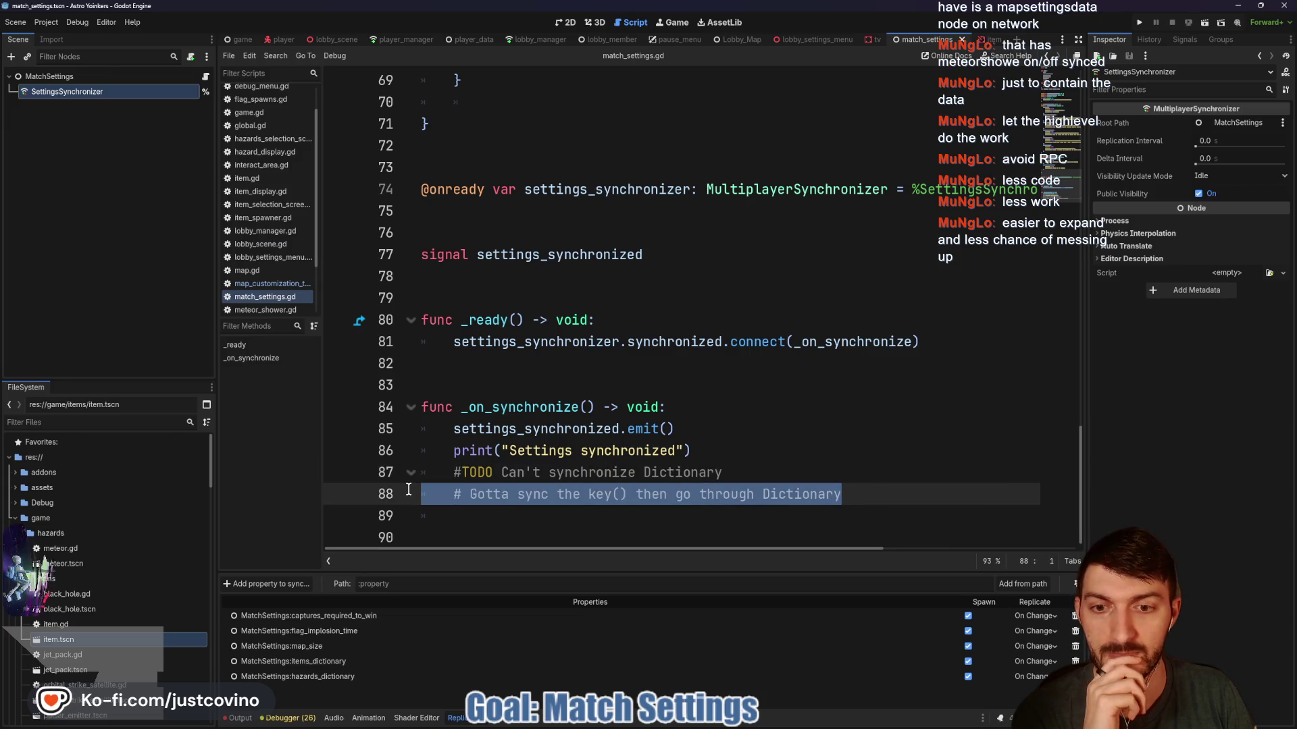
pyautogui.click(863, 497)
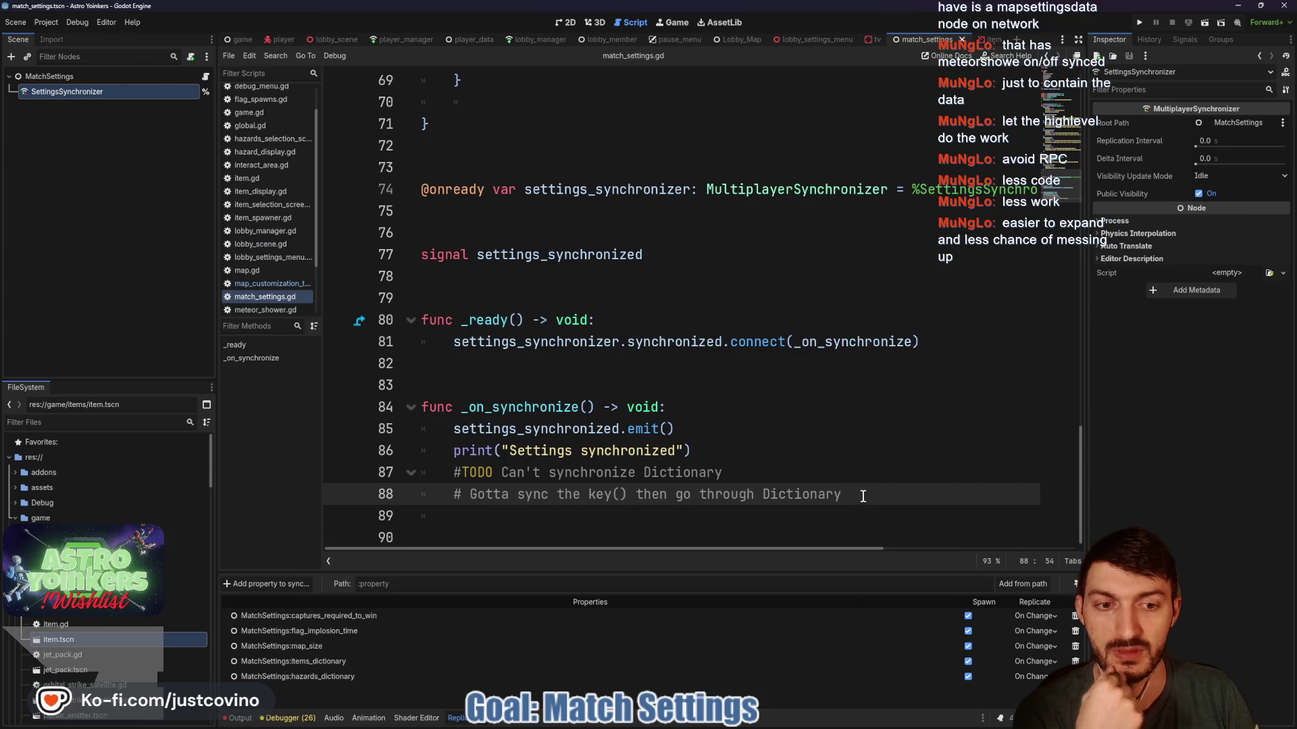
# Add a comment noting the suggestion to split MatchSettings into MapMatchSettings as well, and save.
pyautogui.press('Return')
pyautogui.write('#')
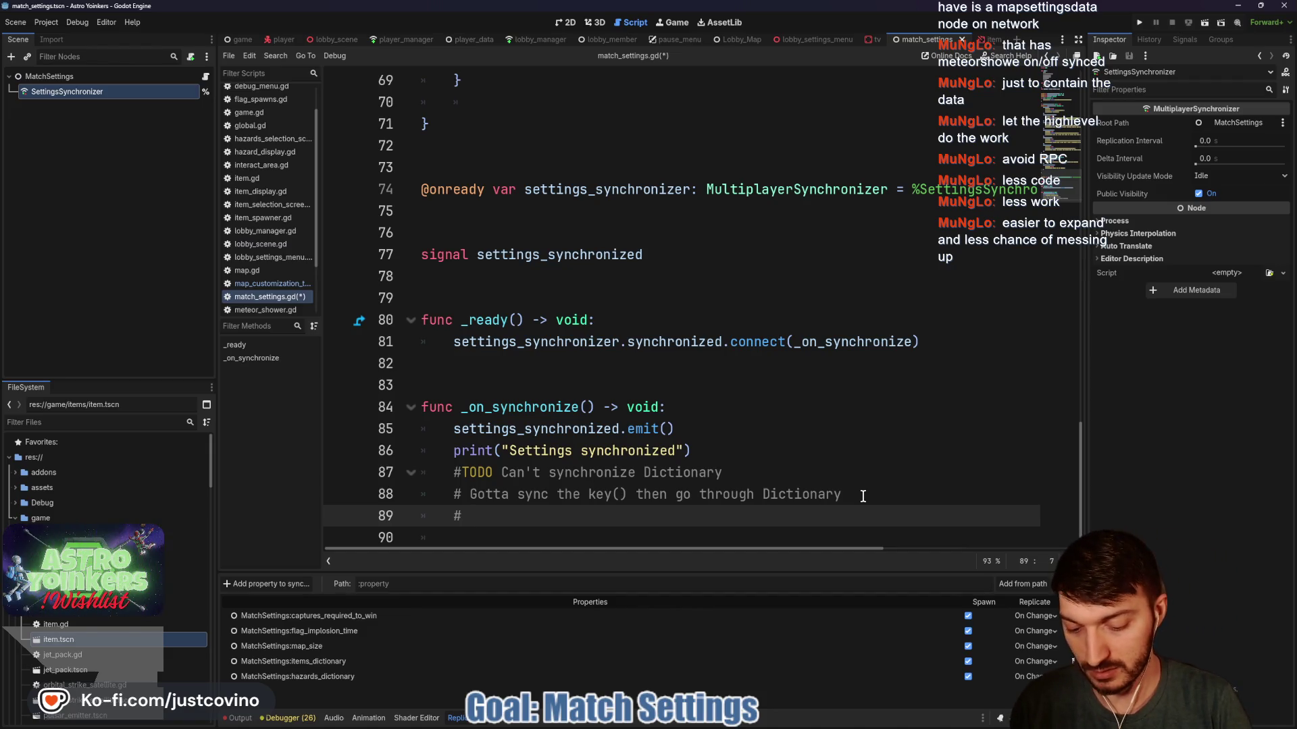
pyautogui.write(' Munglo says')
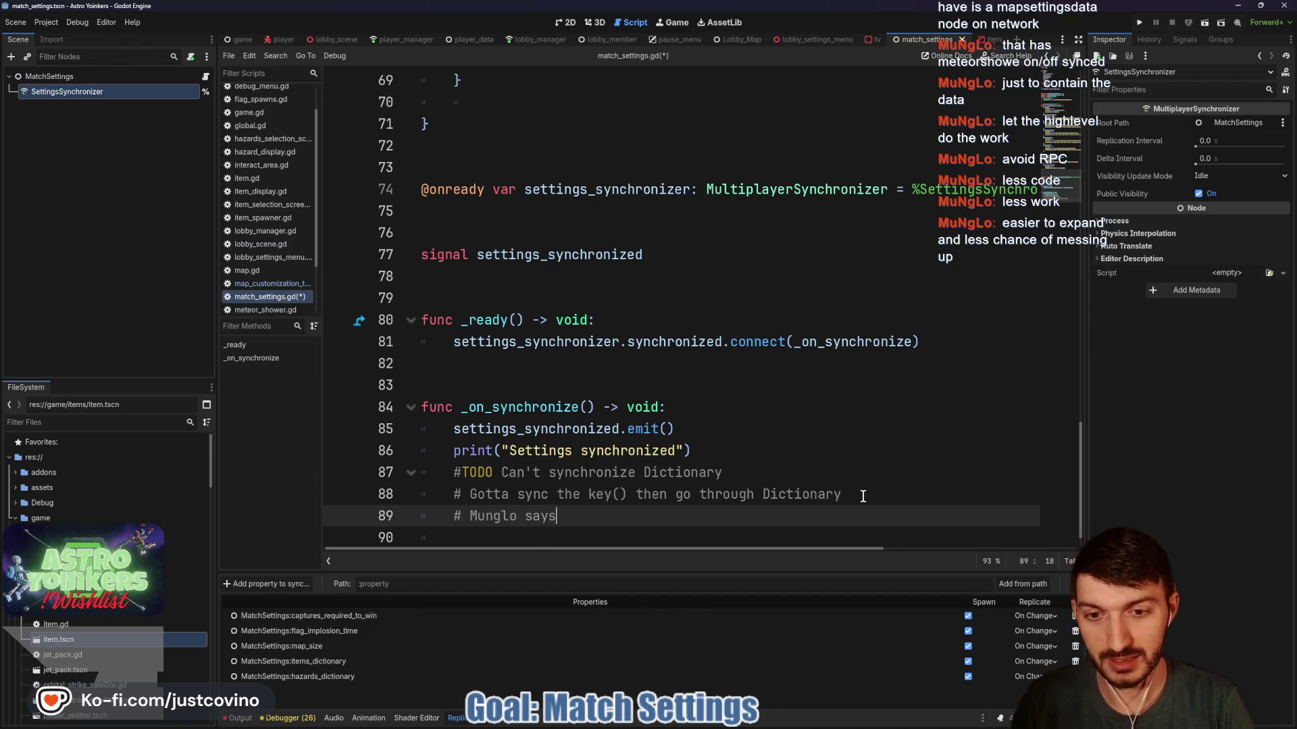
pyautogui.write(' to split MatchSetti')
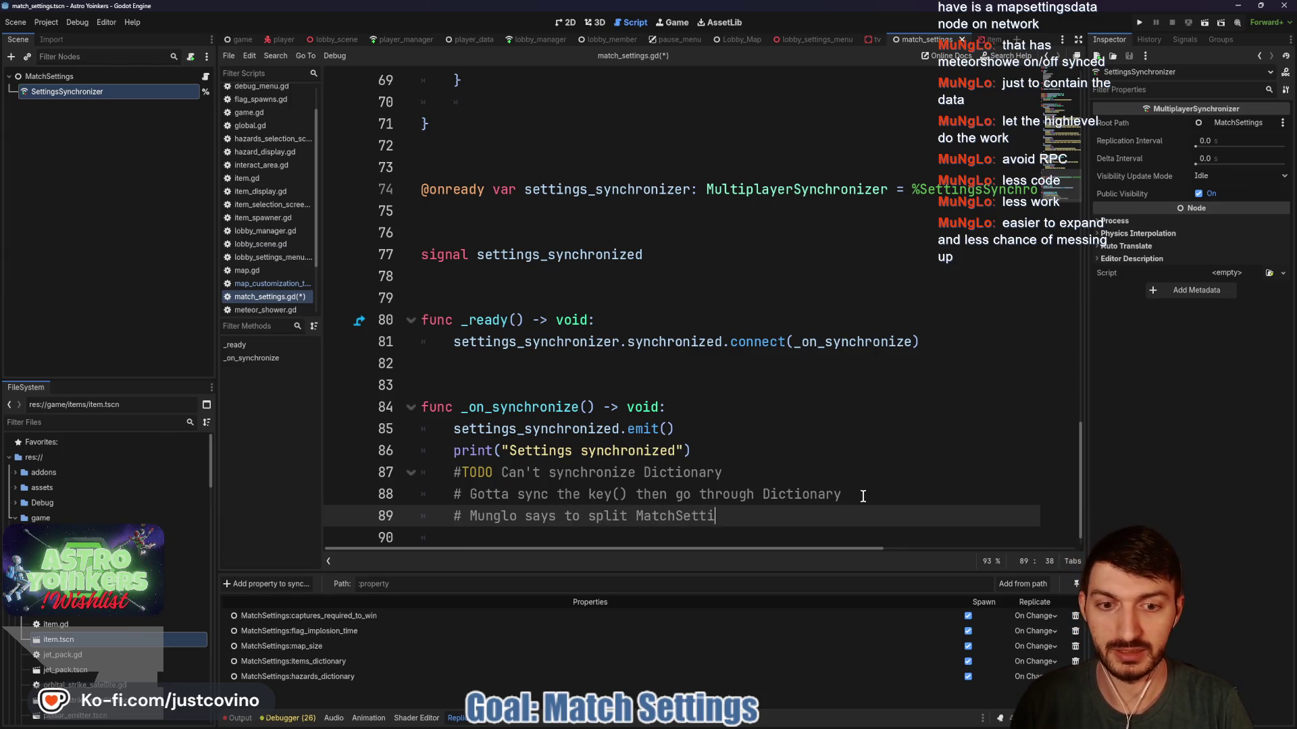
pyautogui.write('ngs to ')
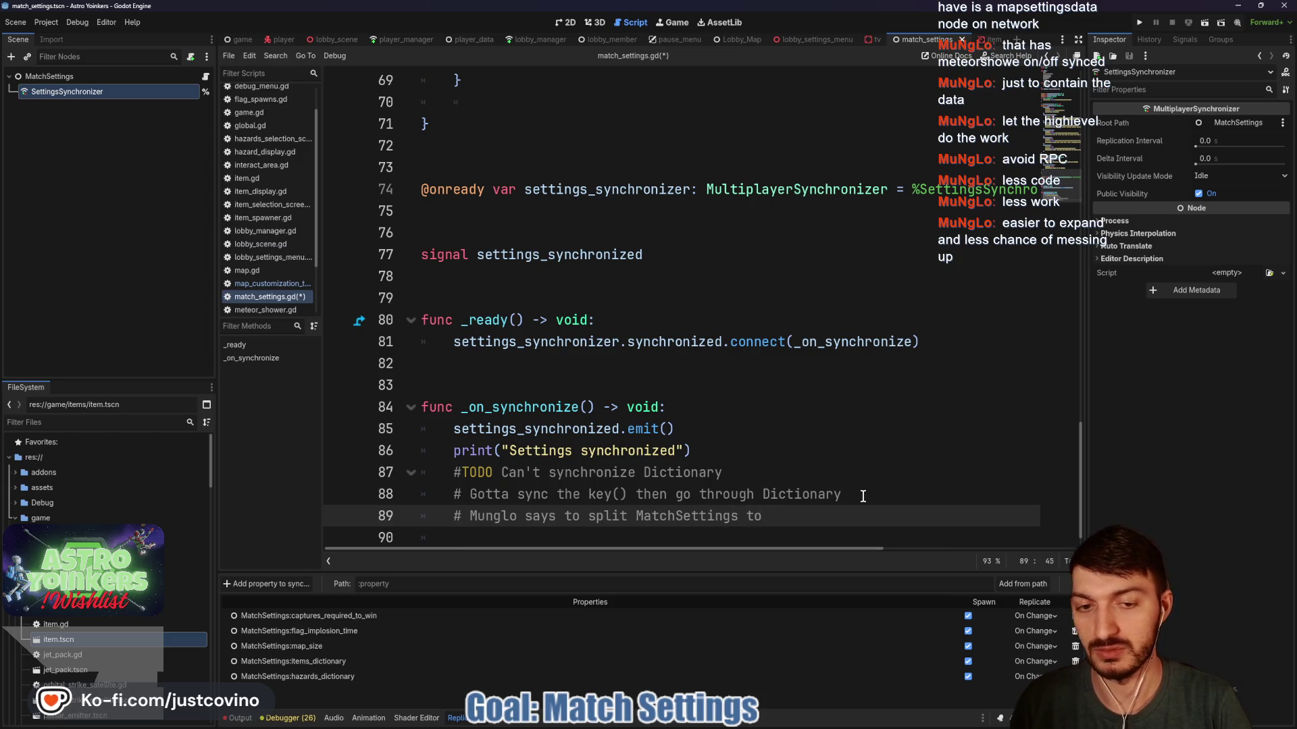
pyautogui.write('MapMatchSetting')
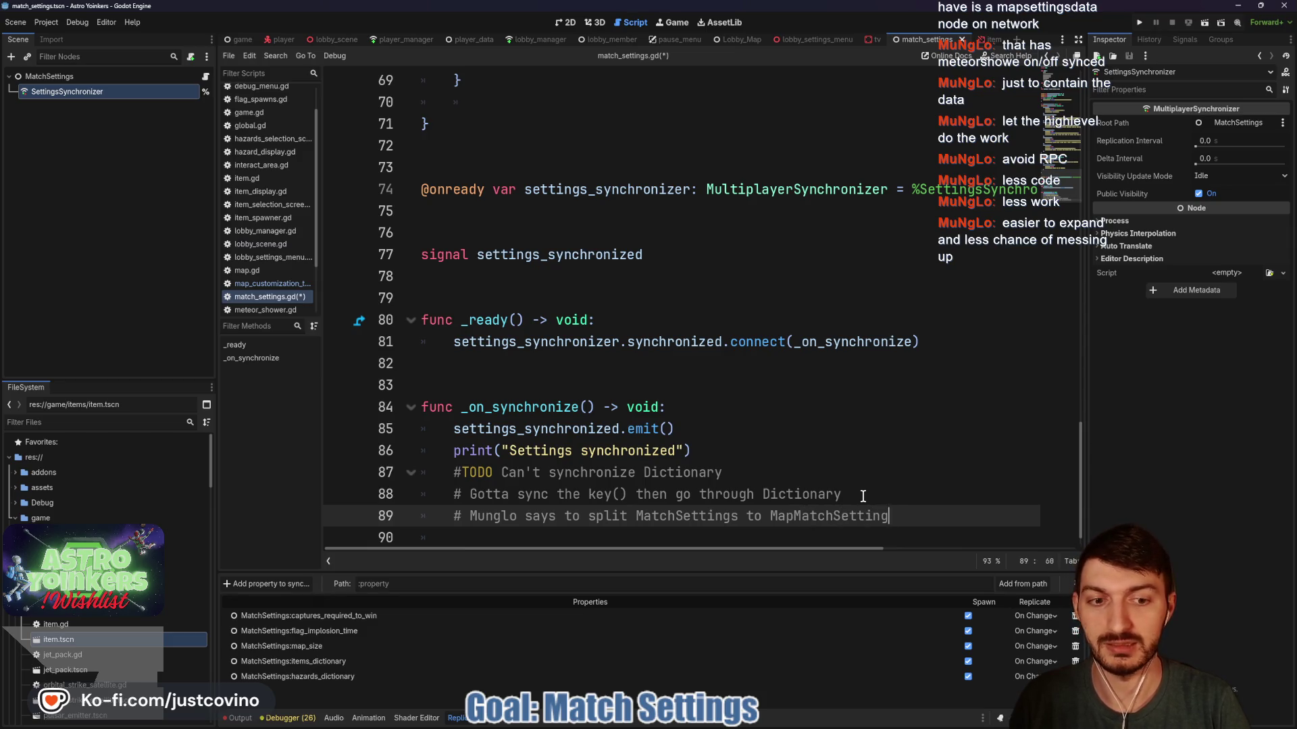
pyautogui.write('s as well')
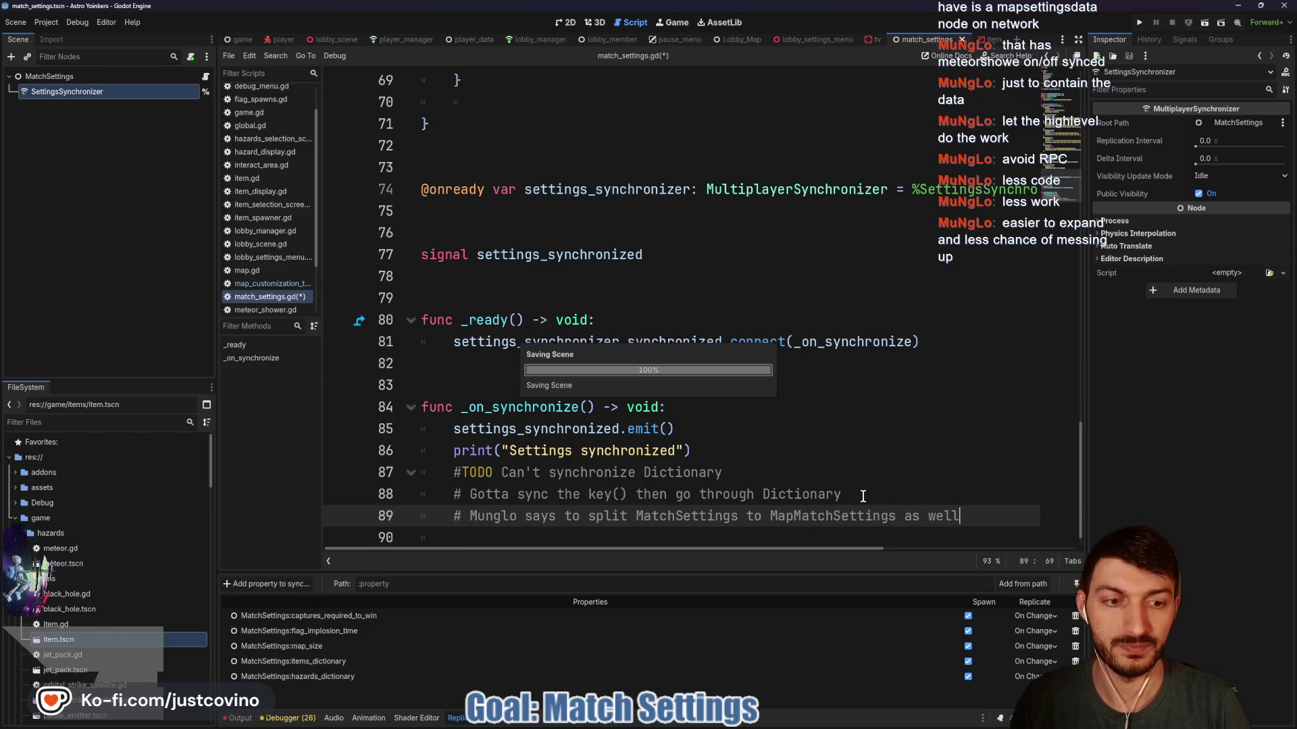
pyautogui.hotkey('ctrl', 's')
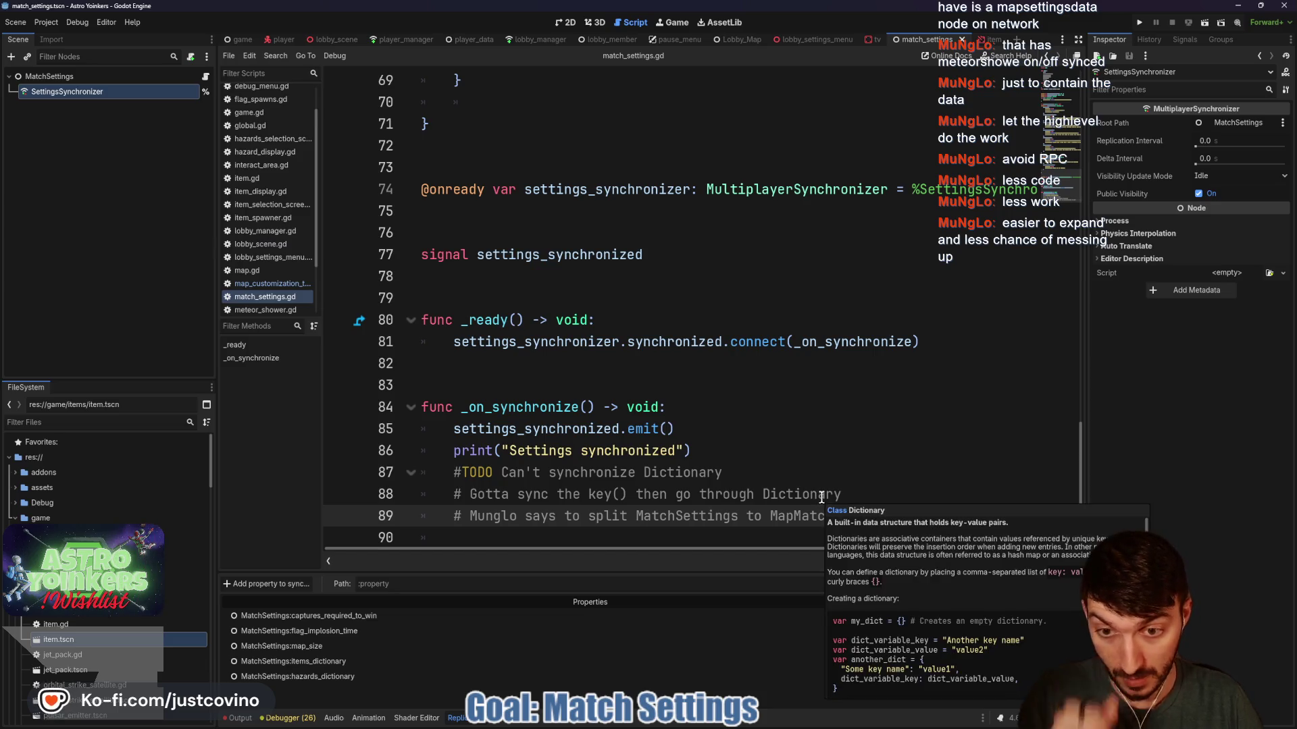
# Lower the bottom panel splitter to give the code editor more height.
pyautogui.click(910, 467)
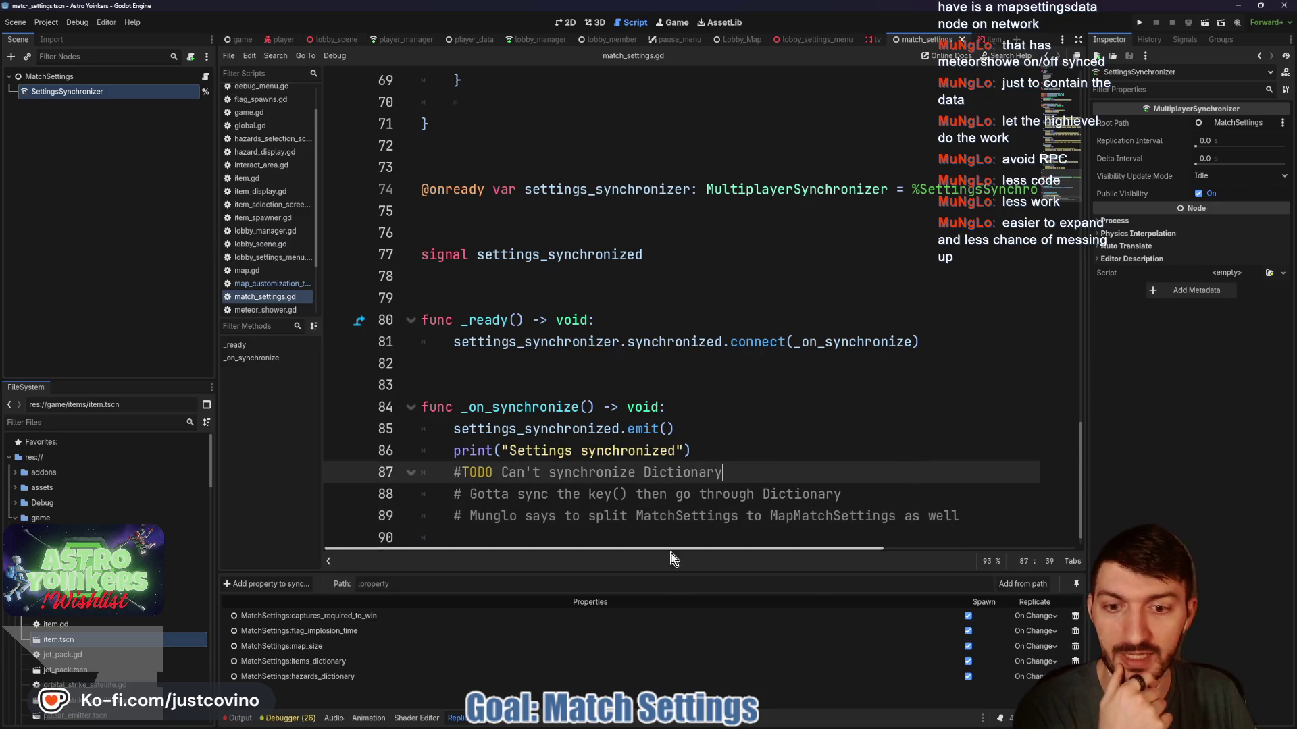
pyautogui.moveTo(674, 575); pyautogui.dragTo(675, 607)
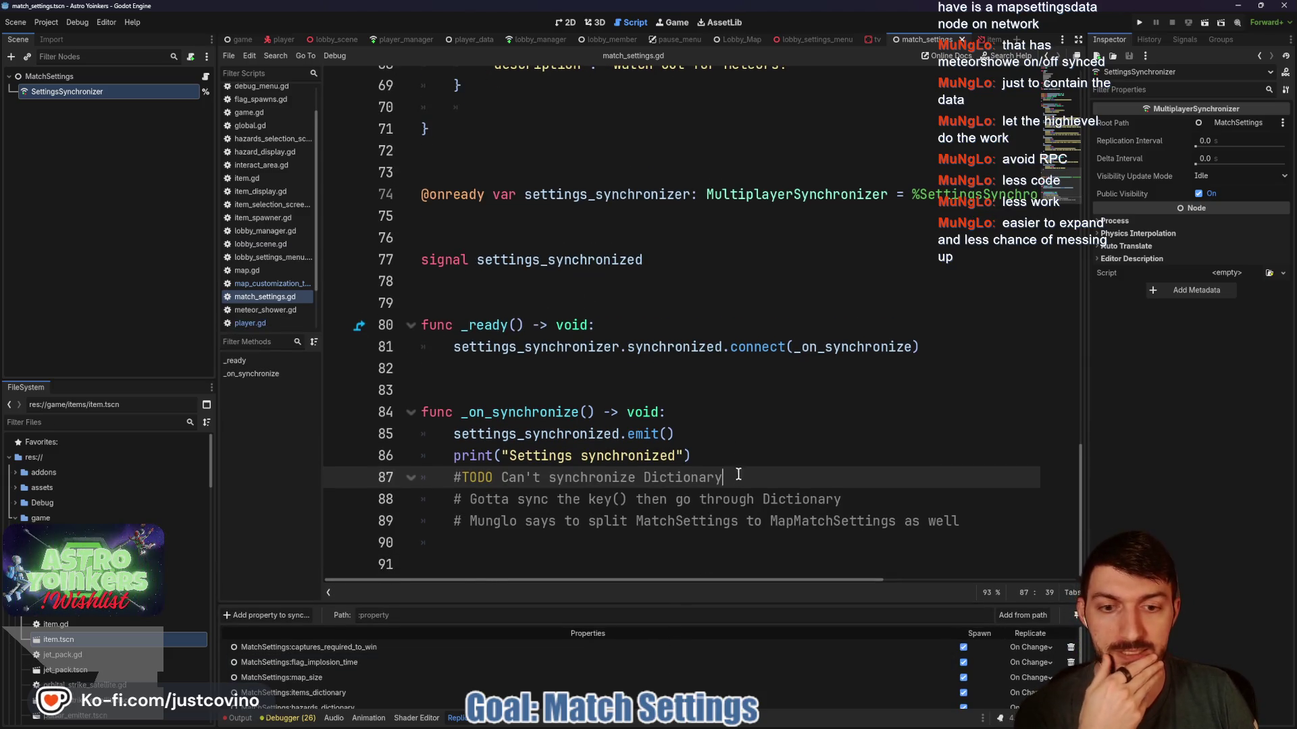
pyautogui.click(515, 563)
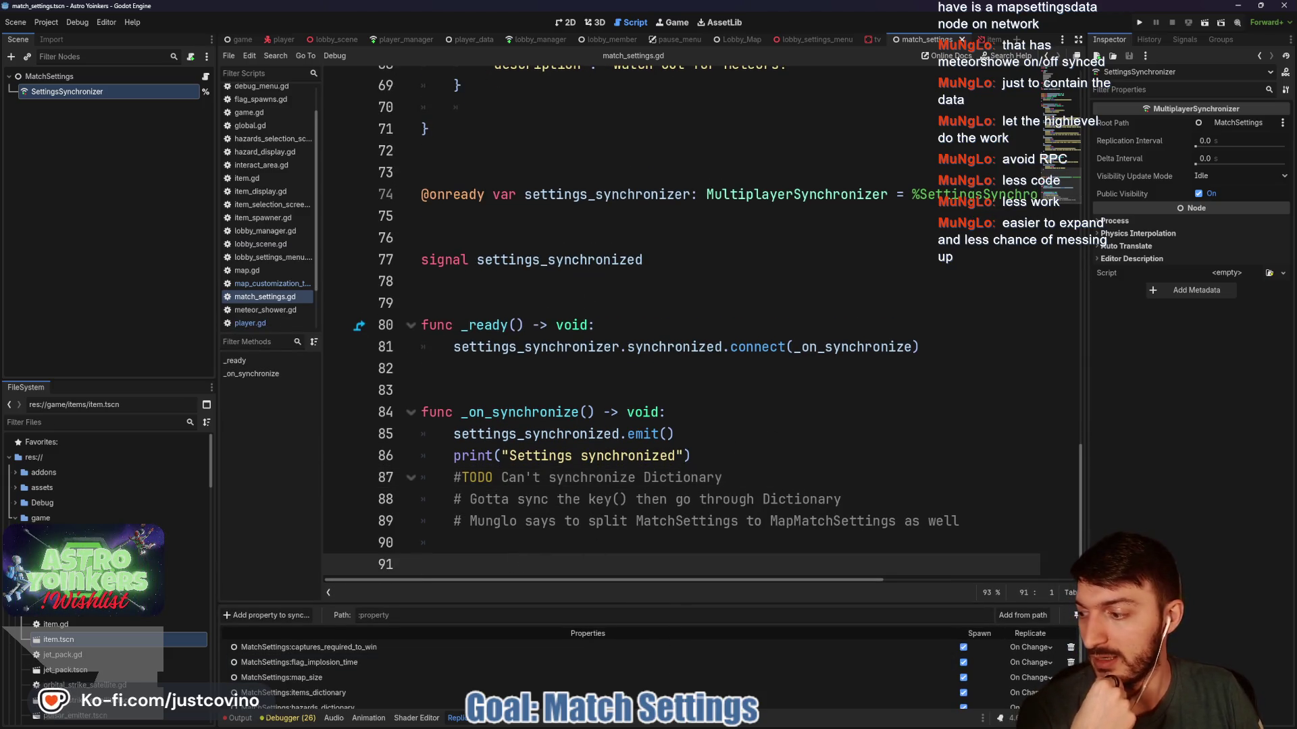